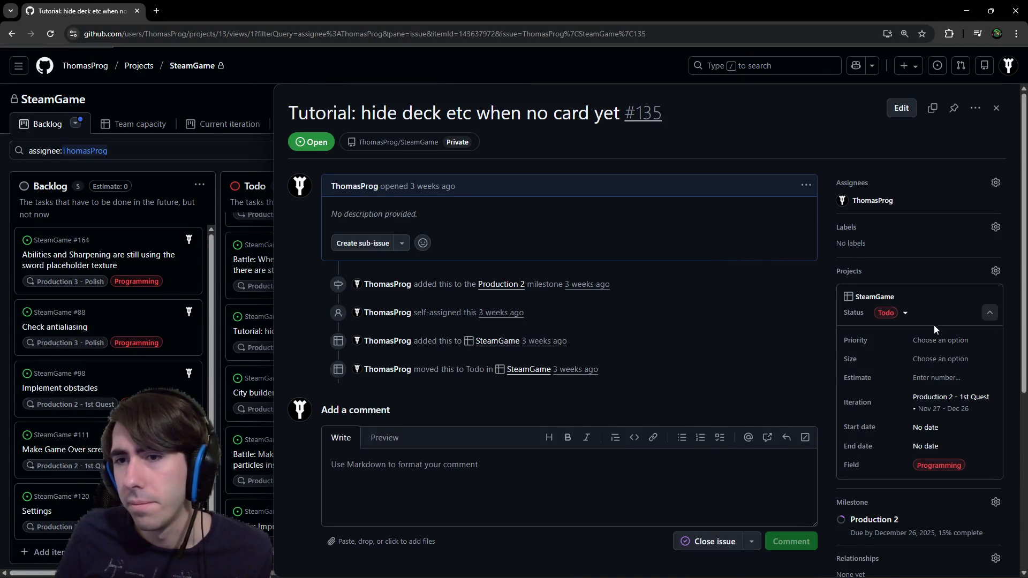
- Bring up the field choices for the tutorial-deck issue in the SteamGame project panel
click(963, 470)
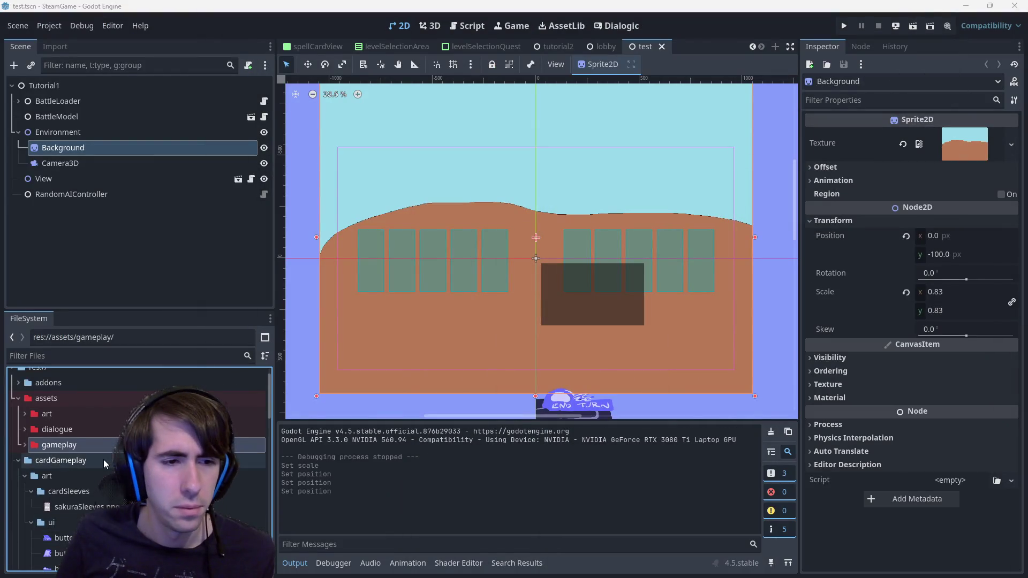
- Colour the gameplay folder blue and the dialogue folder yellow
right_click(86, 444)
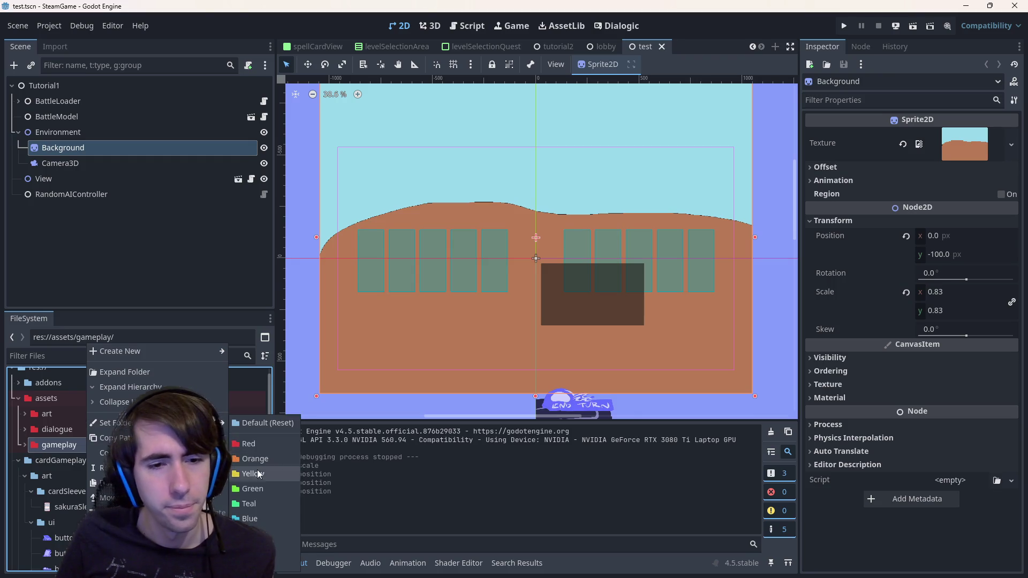
click(254, 521)
right_click(89, 428)
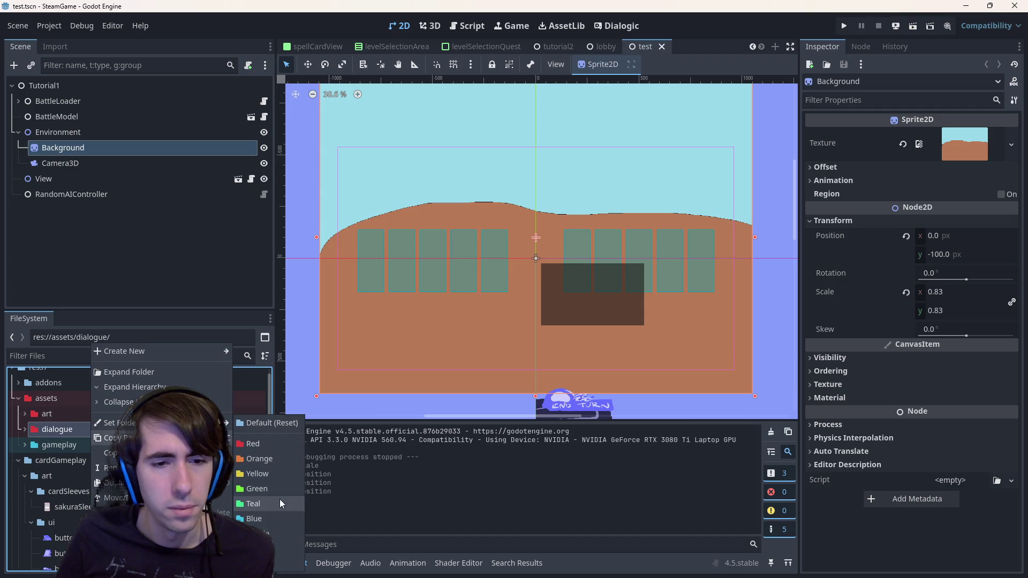
click(280, 504)
- Colour the art folder purple
mouse_move(121, 423)
click(101, 413)
right_click(102, 414)
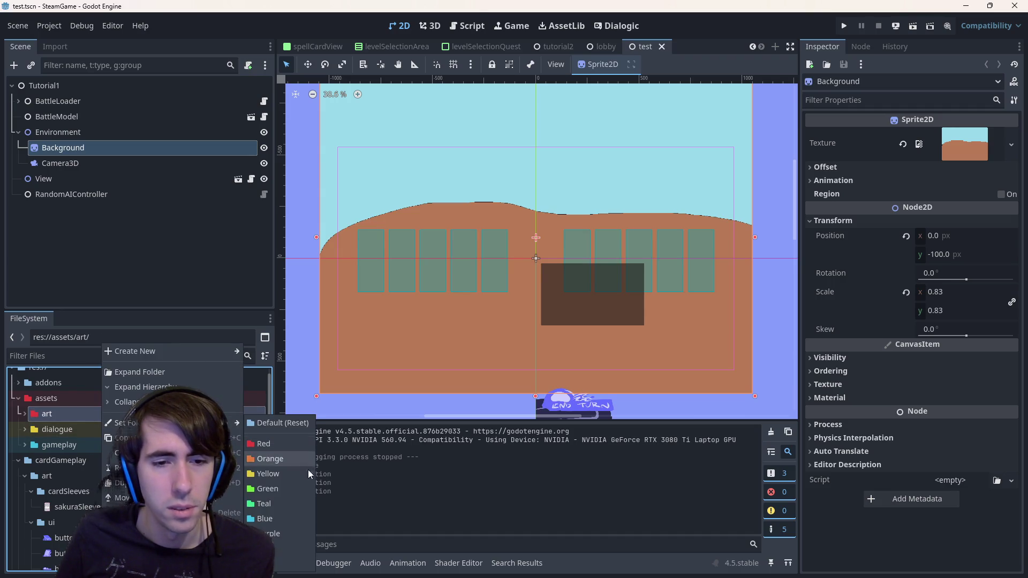
click(308, 474)
click(58, 429)
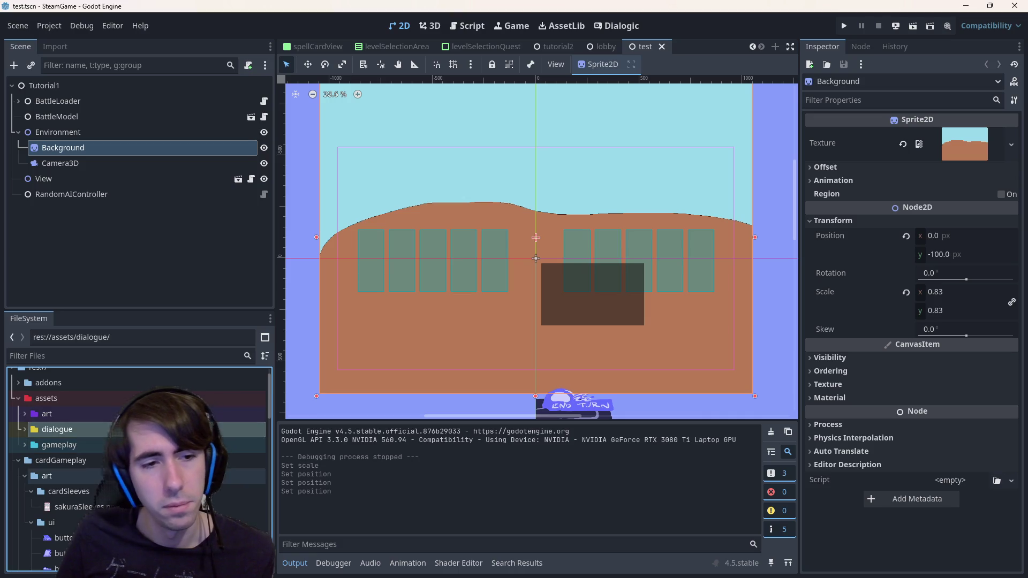
click(61, 460)
- Colour the assets folder purple, then bring its colour options back up
right_click(75, 401)
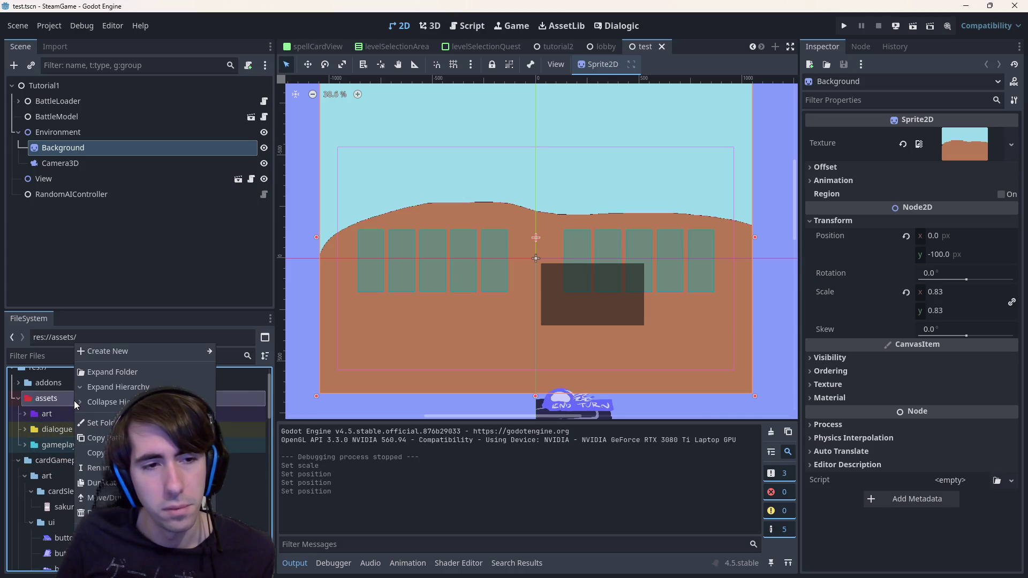
click(53, 399)
double_click(53, 398)
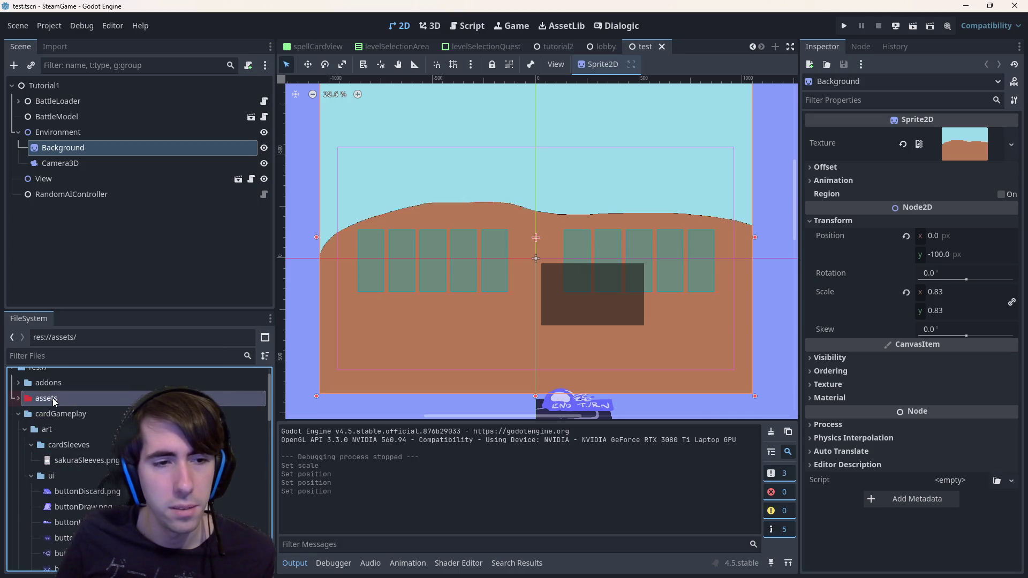
double_click(87, 400)
right_click(83, 398)
mouse_move(113, 423)
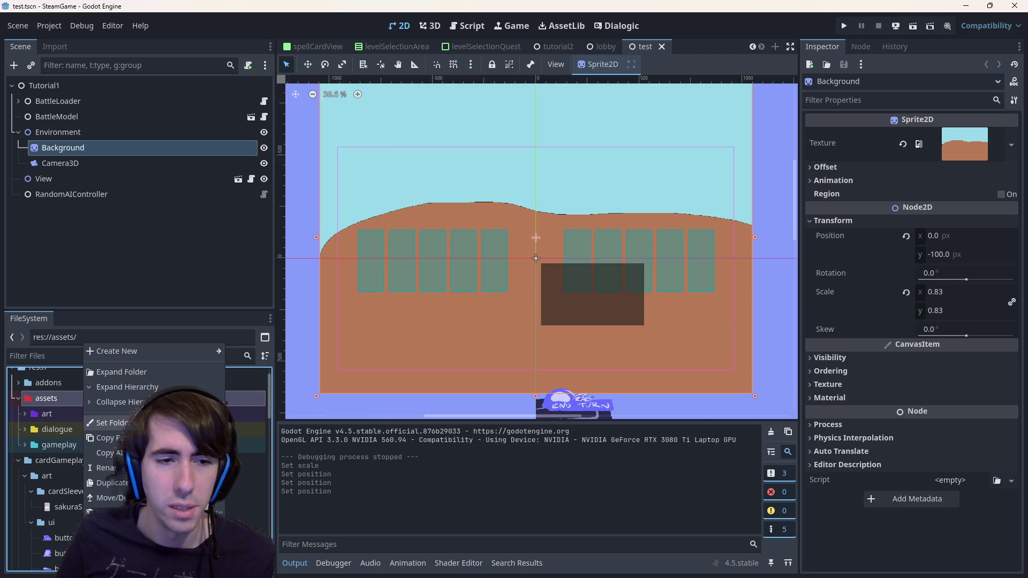
click(250, 534)
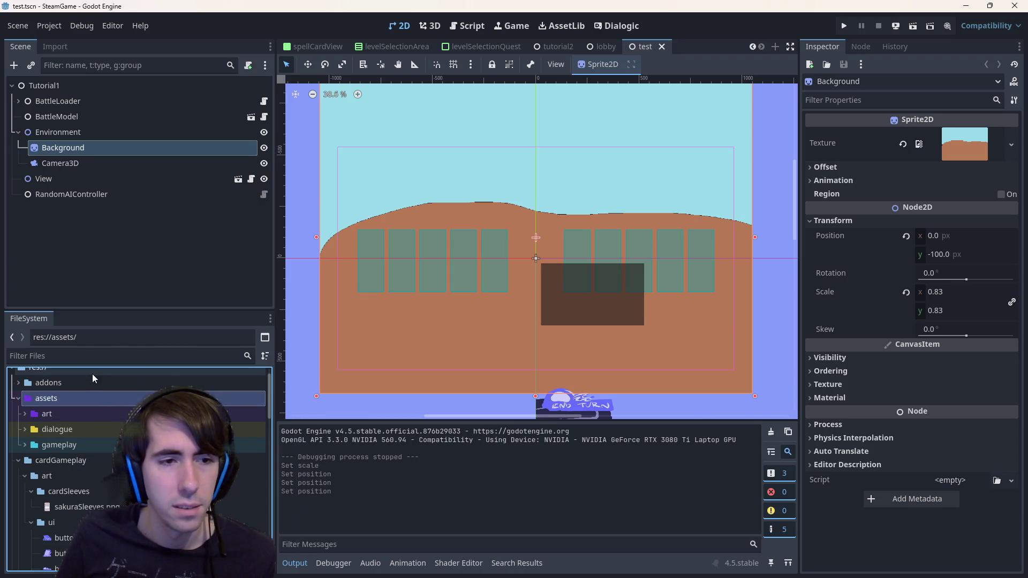
double_click(99, 400)
click(68, 444)
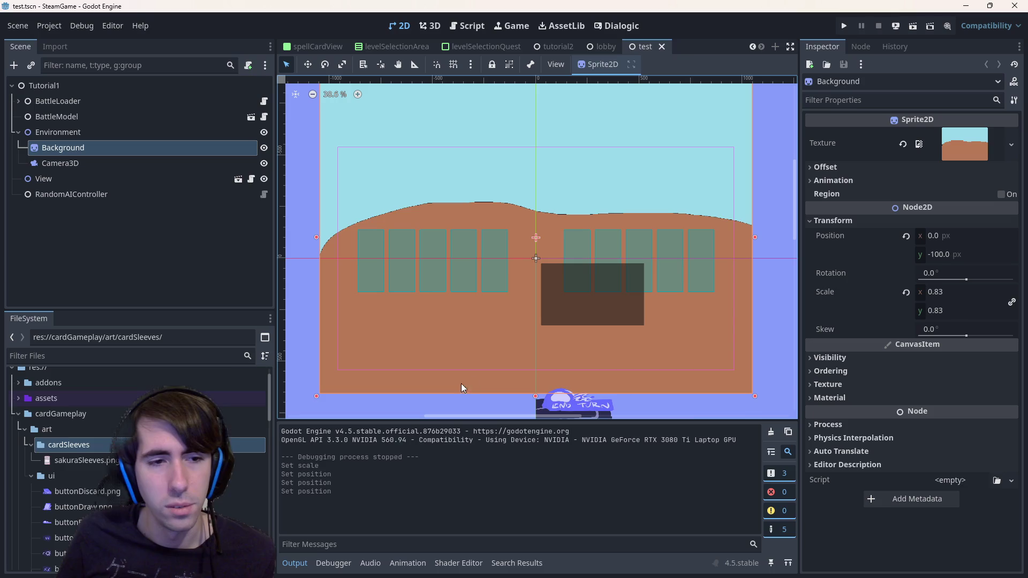
scroll(91, 438, up, 1)
click(18, 439)
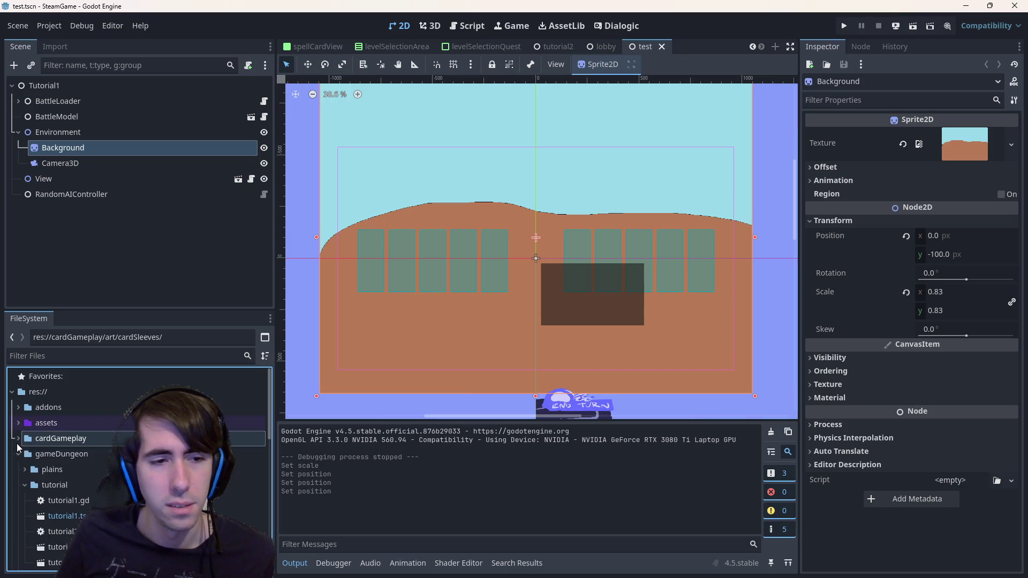
right_click(65, 426)
mouse_move(100, 423)
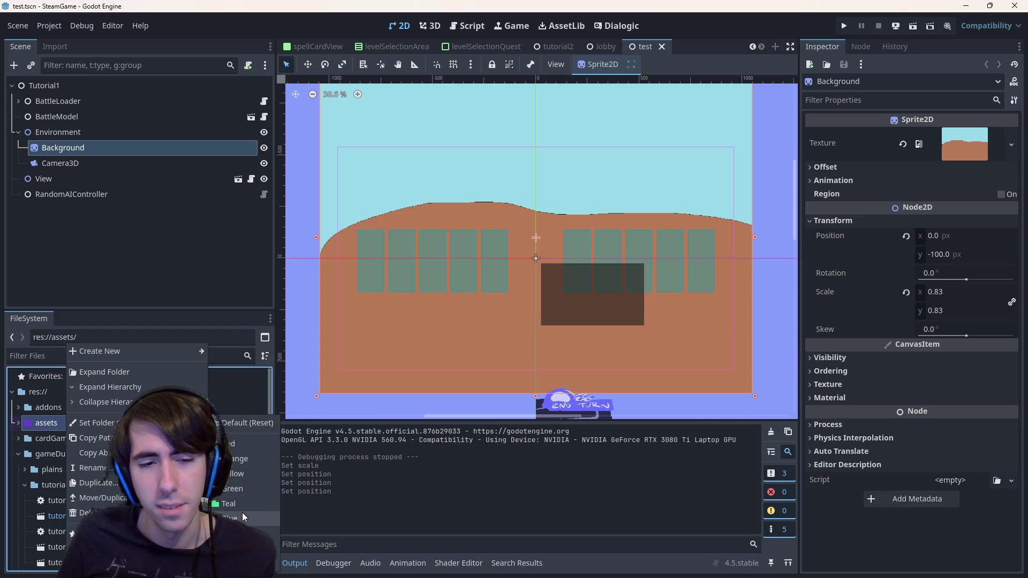
- Recolour the assets folder, settling on red, and expand it
click(242, 513)
right_click(101, 427)
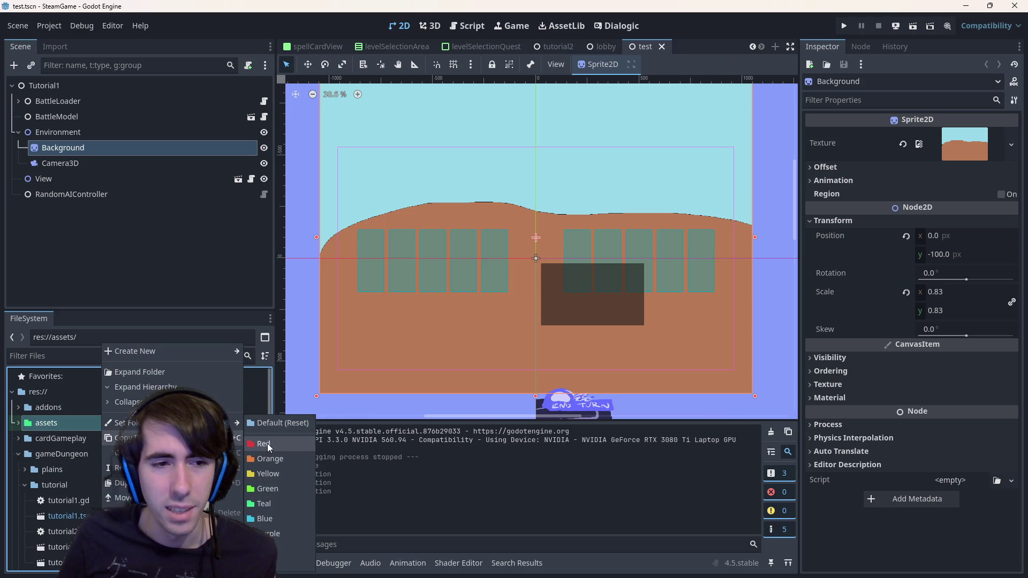
click(268, 444)
click(17, 423)
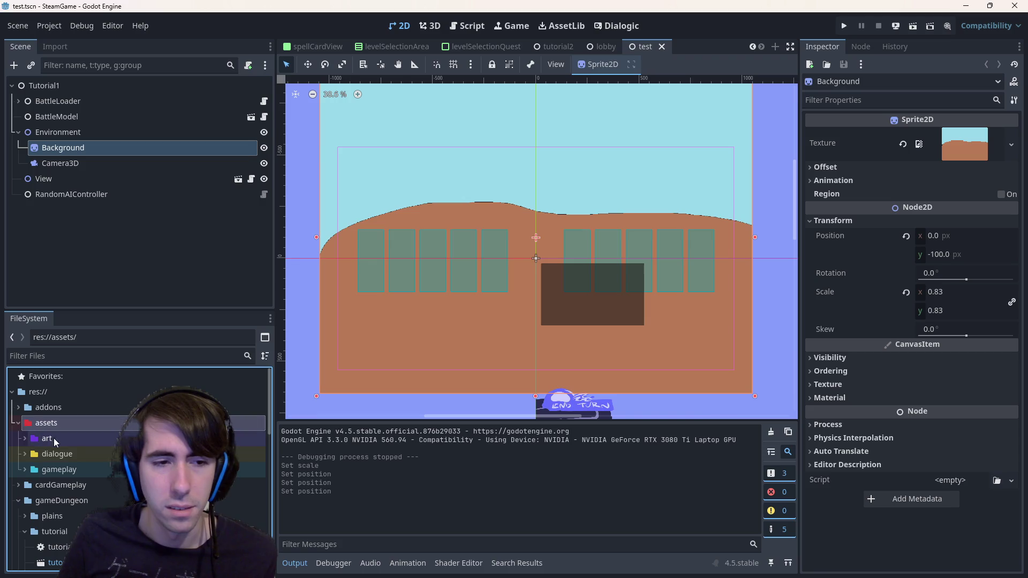
- Colour the art subfolder red and check its contents
right_click(68, 438)
click(233, 438)
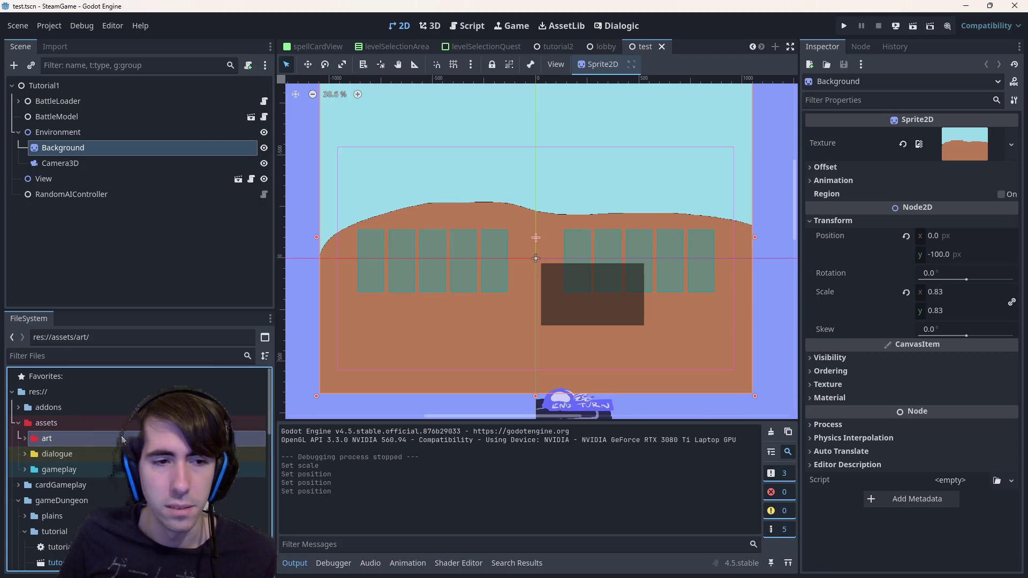
click(27, 455)
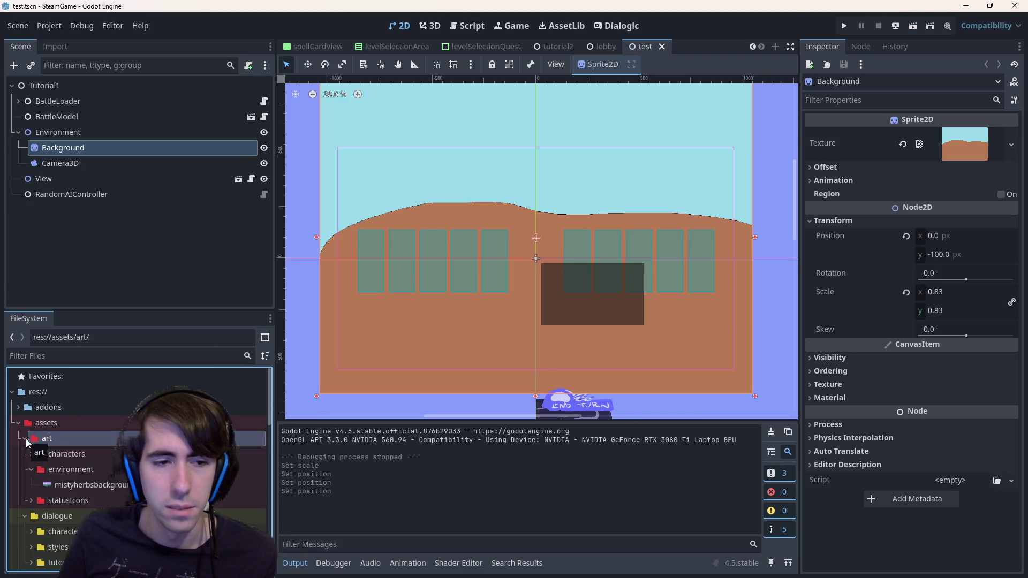
click(27, 438)
- Browse the dialogue, gameplay, art and addons folders to check the colours
click(25, 454)
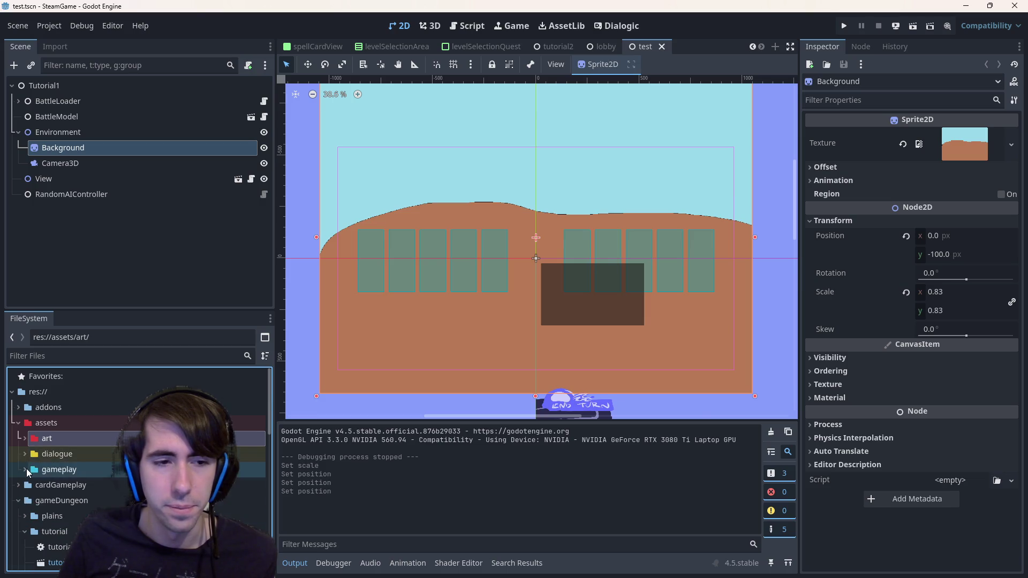
click(25, 469)
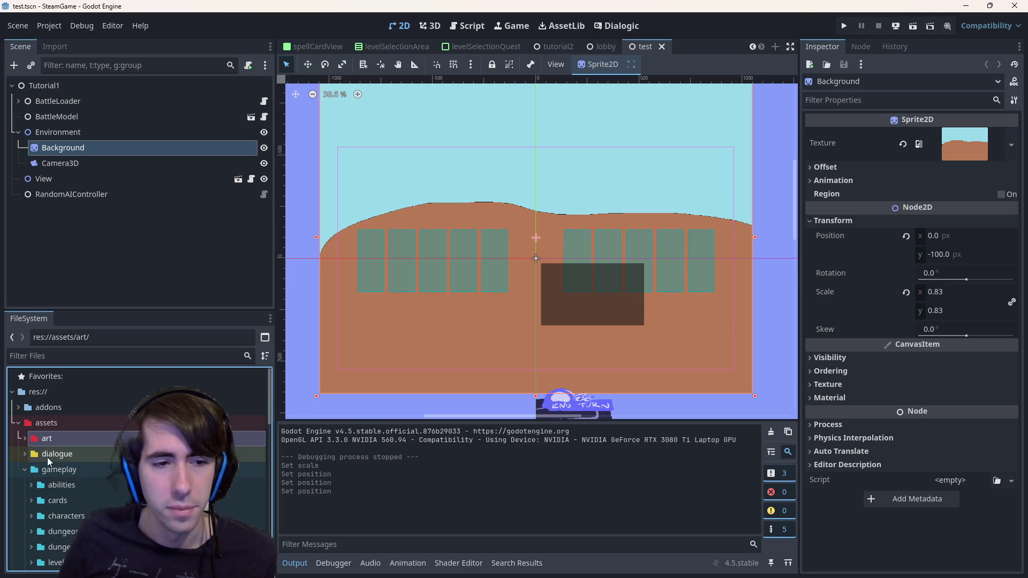
click(24, 439)
click(28, 438)
click(76, 407)
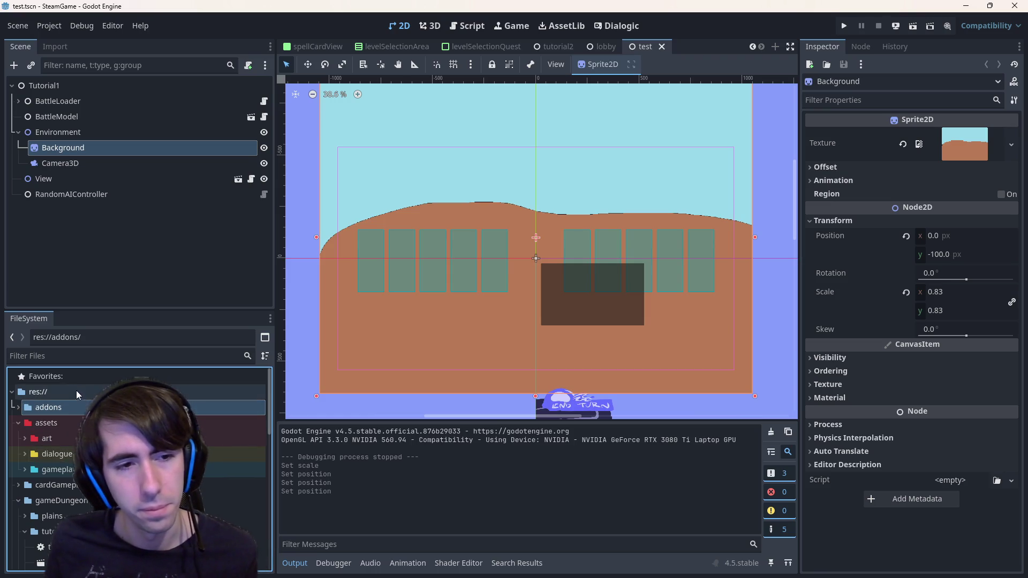
scroll(75, 465, down, 2)
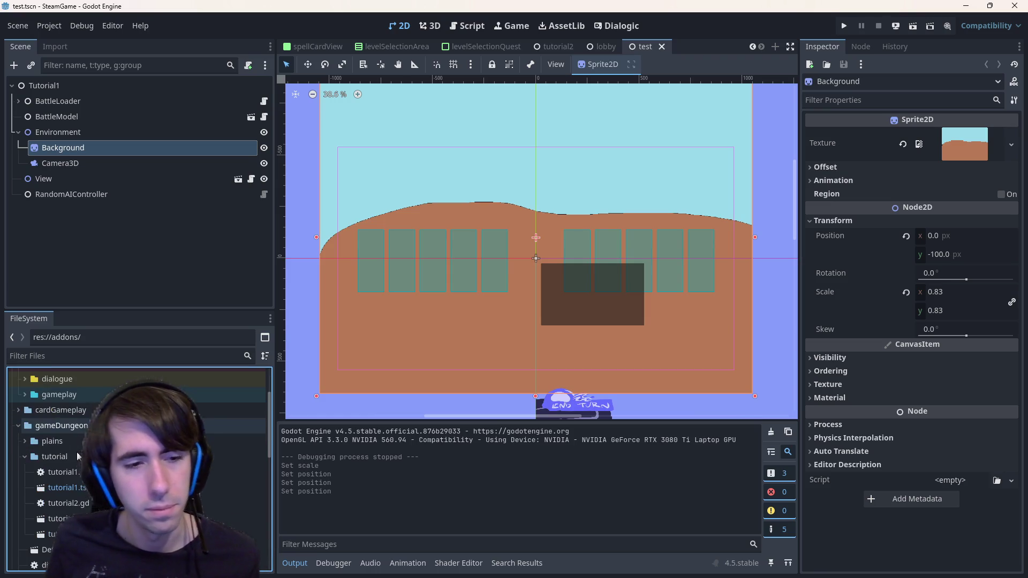
scroll(76, 455, down, 2)
scroll(76, 455, down, 1)
scroll(76, 451, down, 2)
scroll(77, 452, down, 2)
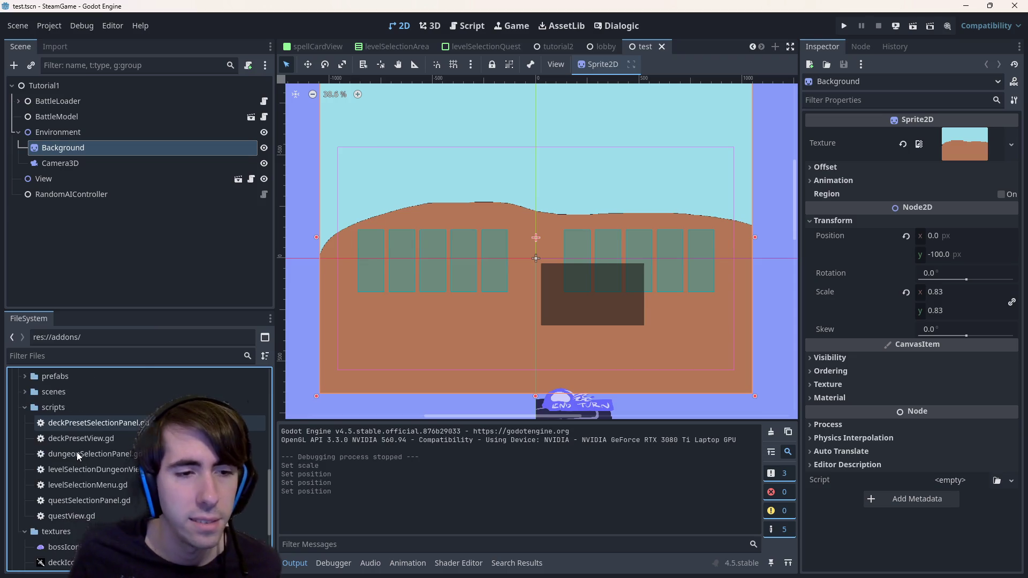
scroll(77, 452, down, 2)
scroll(76, 452, down, 1)
scroll(76, 456, up, 2)
scroll(77, 456, up, 2)
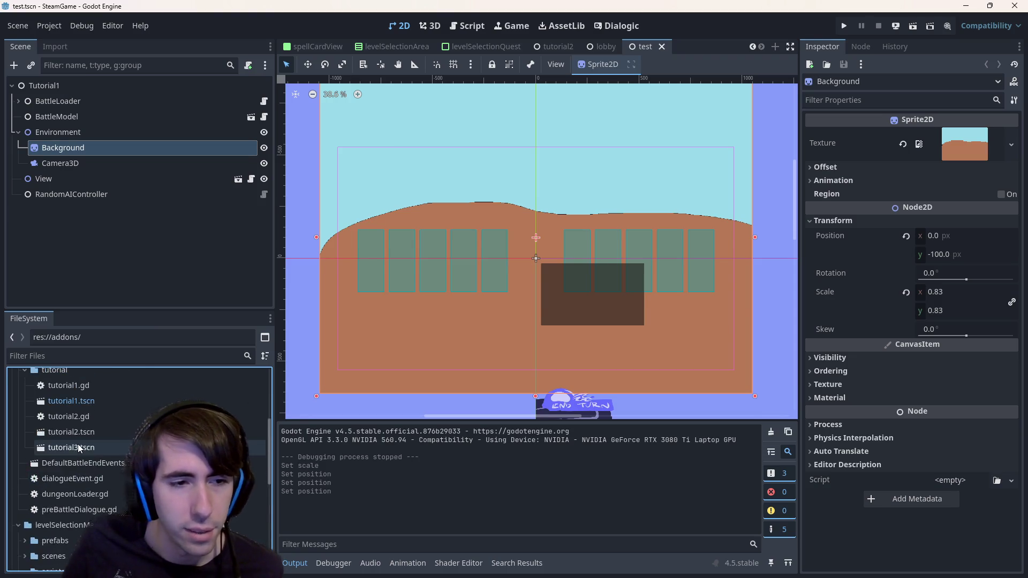
scroll(78, 444, up, 2)
- Switch to the terminal showing git diff project.godot, then to the Godot BBCode search
click(79, 444)
key(alt+Tab)
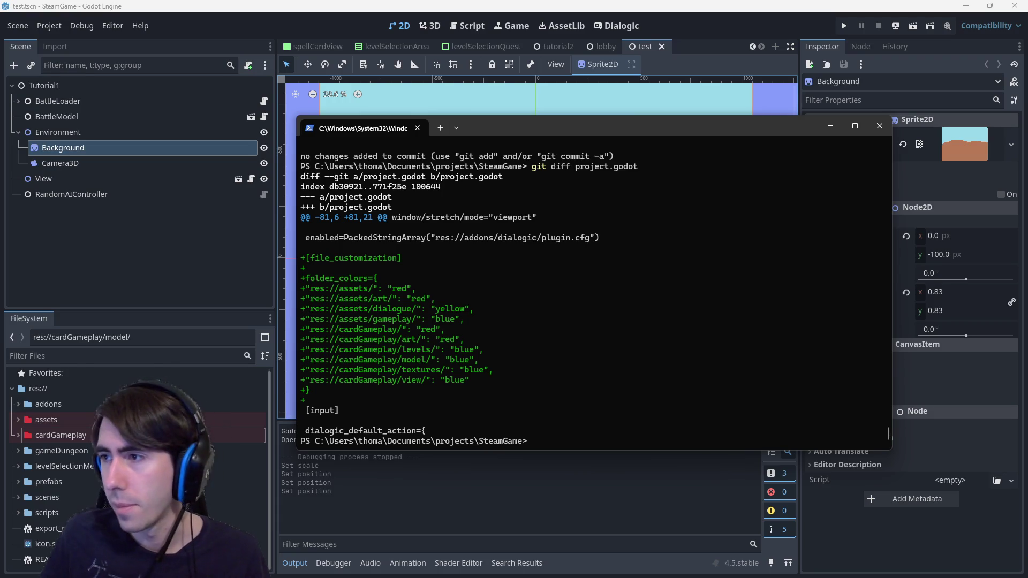
key(alt+Tab)
middle_click(216, 344)
key(ctrl+Tab)
key(ctrl+shift+Tab)
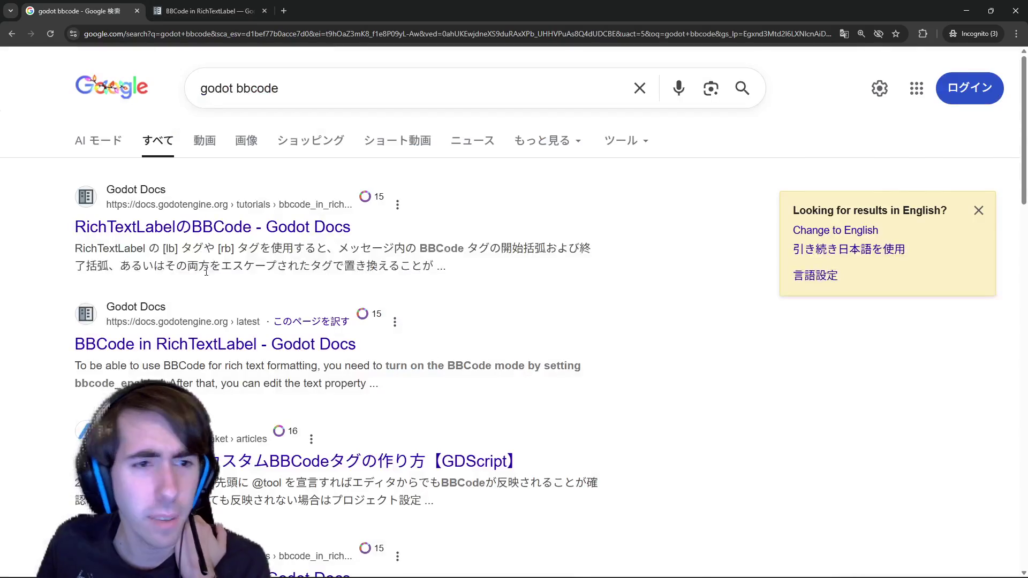
click(306, 10)
scroll(526, 186, down, 5)
scroll(526, 187, down, 5)
scroll(526, 187, down, 5)
scroll(526, 187, down, 5)
scroll(526, 186, down, 5)
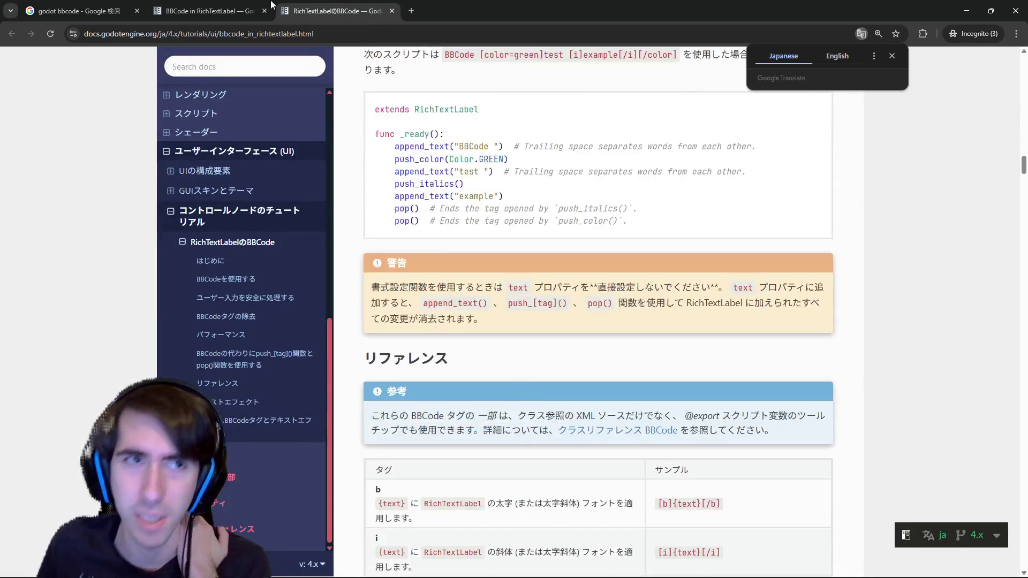
click(237, 8)
scroll(628, 241, down, 2)
click(281, 6)
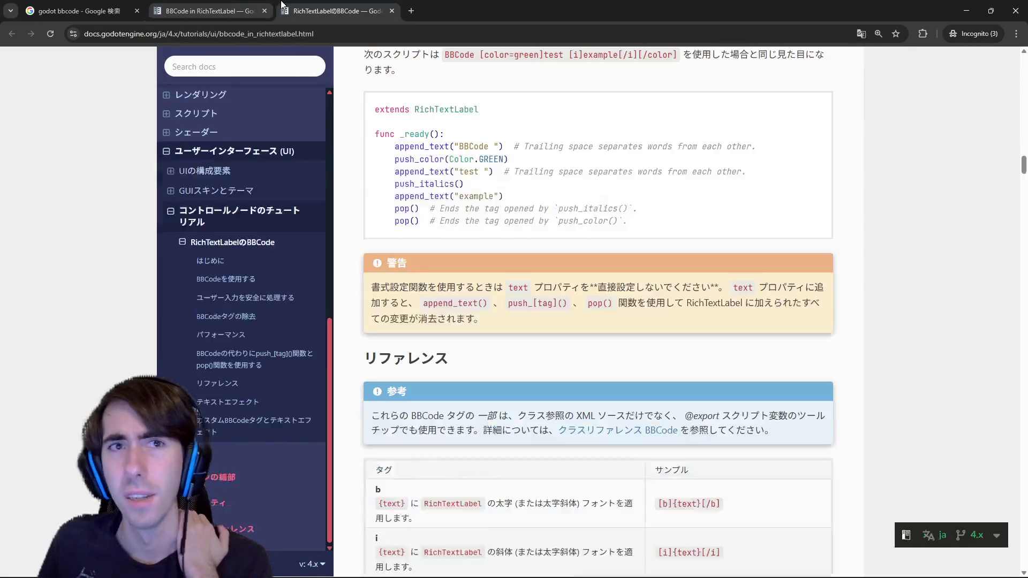
scroll(643, 271, up, 10)
scroll(357, 174, up, 5)
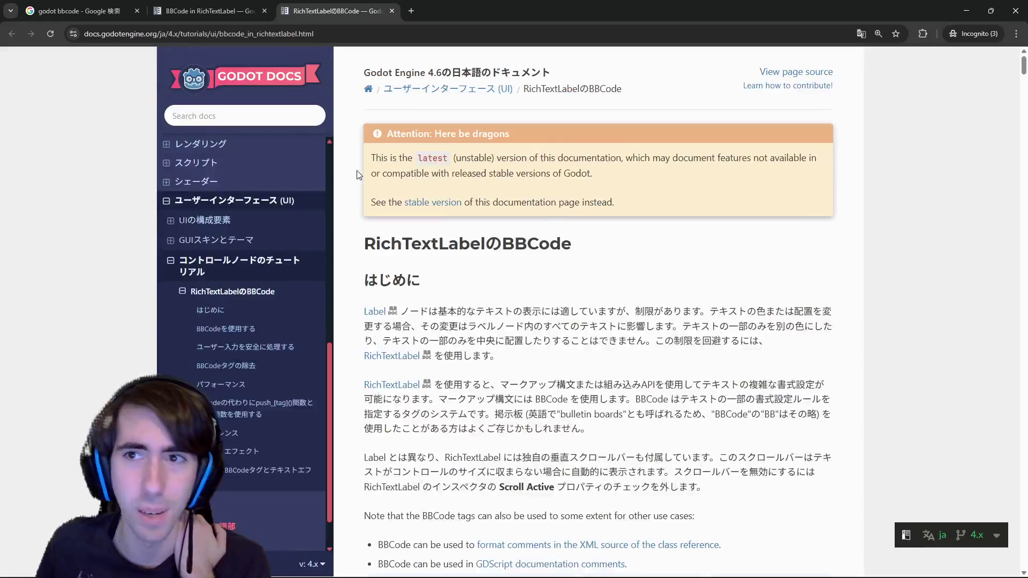
click(258, 7)
scroll(585, 257, down, 4)
scroll(585, 258, down, 2)
scroll(585, 258, down, 2)
scroll(585, 258, down, 4)
scroll(608, 230, down, 5)
scroll(643, 265, down, 5)
scroll(693, 311, down, 5)
scroll(697, 315, down, 5)
scroll(697, 314, down, 5)
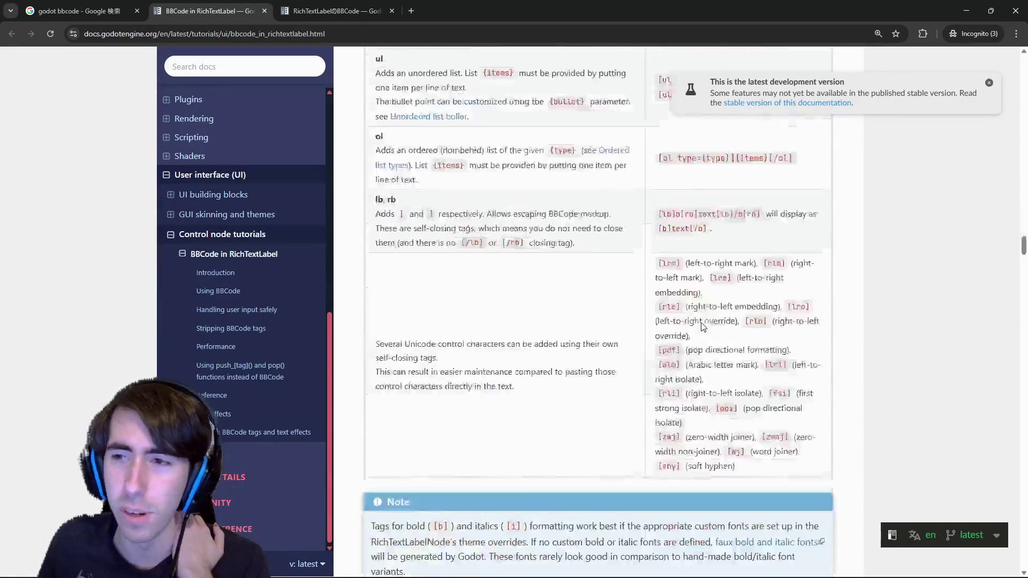
scroll(697, 315, down, 3)
scroll(819, 331, down, 3)
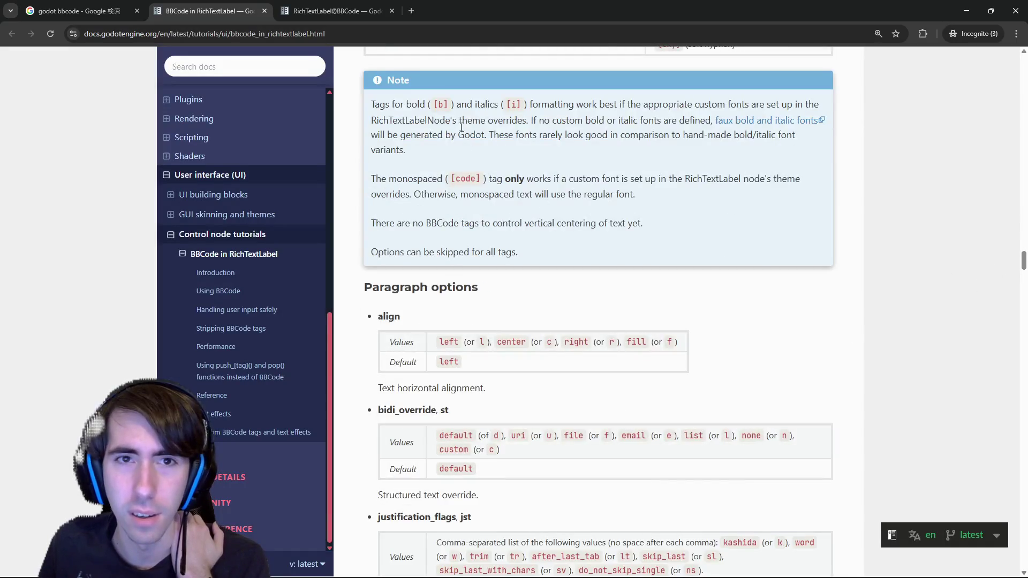
scroll(461, 126, down, 2)
scroll(474, 128, down, 3)
scroll(483, 133, down, 5)
scroll(497, 137, down, 4)
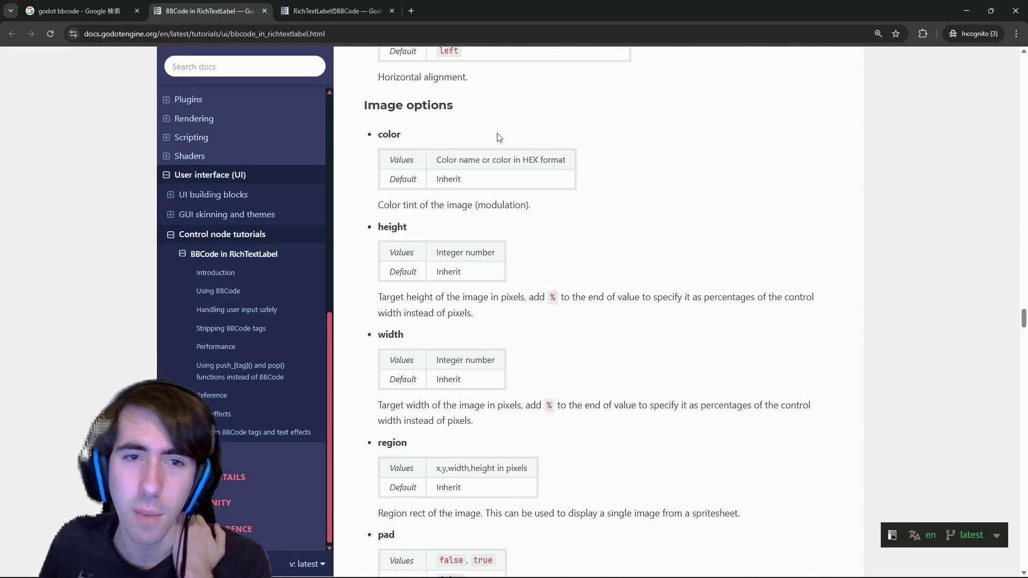
scroll(497, 137, down, 6)
scroll(515, 137, down, 6)
scroll(524, 112, up, 5)
scroll(538, 133, up, 5)
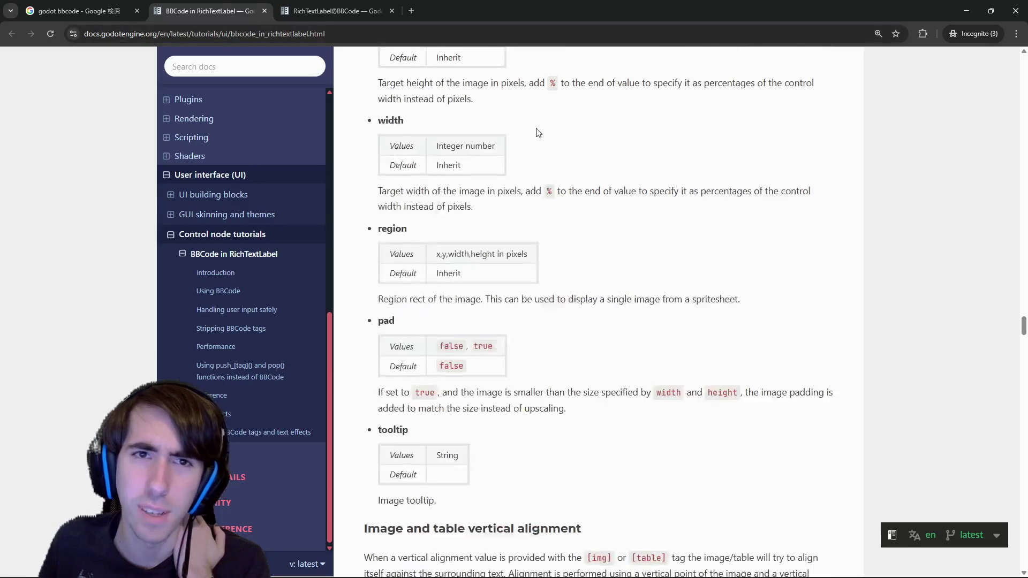
scroll(438, 238, down, 5)
drag(409, 128, 521, 257)
mouse_move(410, 129)
mouse_down()
mouse_move(649, 344)
mouse_move(669, 423)
mouse_up()
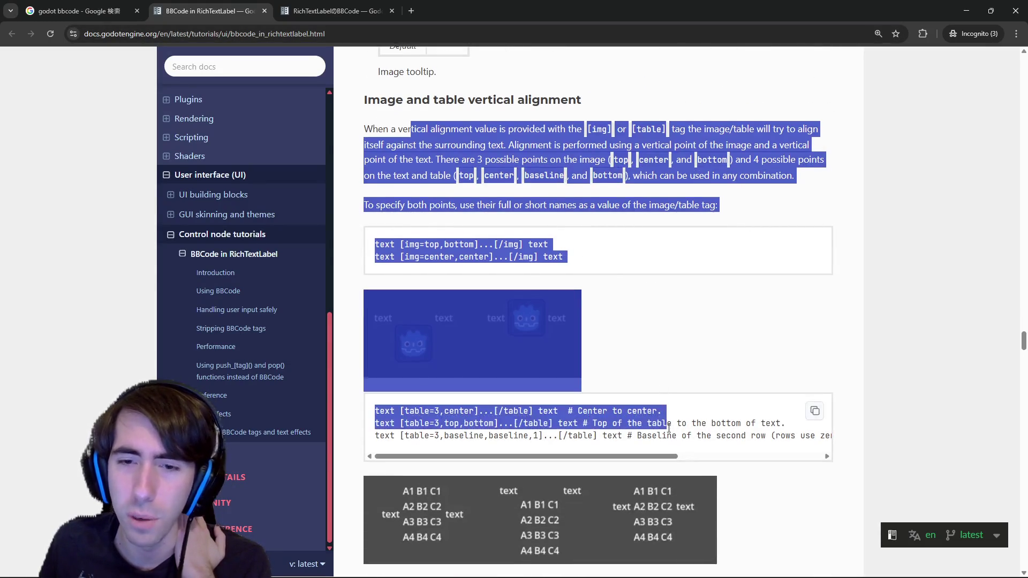
scroll(669, 427, down, 5)
scroll(643, 406, down, 5)
scroll(611, 381, down, 8)
scroll(583, 361, up, 5)
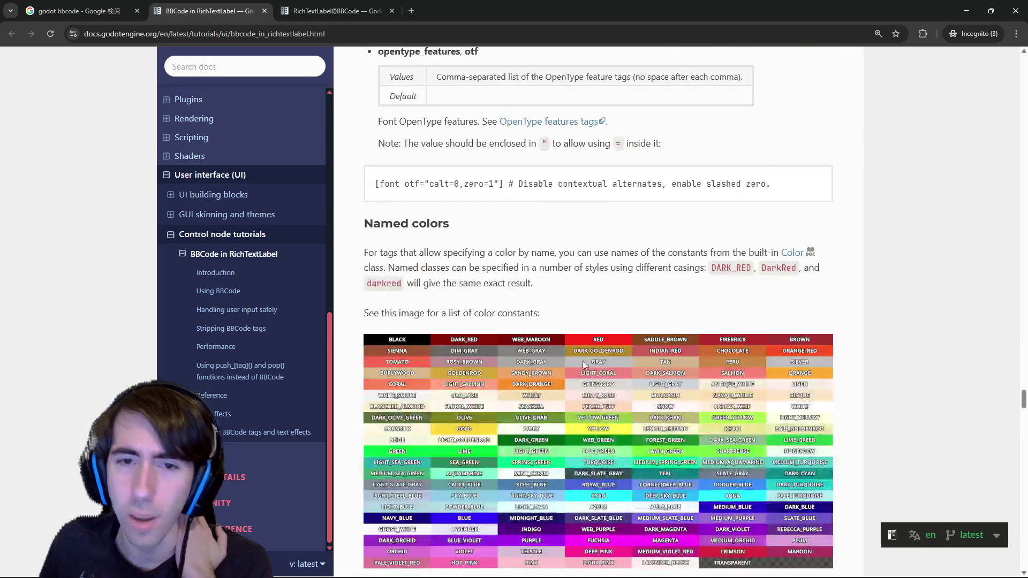
scroll(582, 361, down, 2)
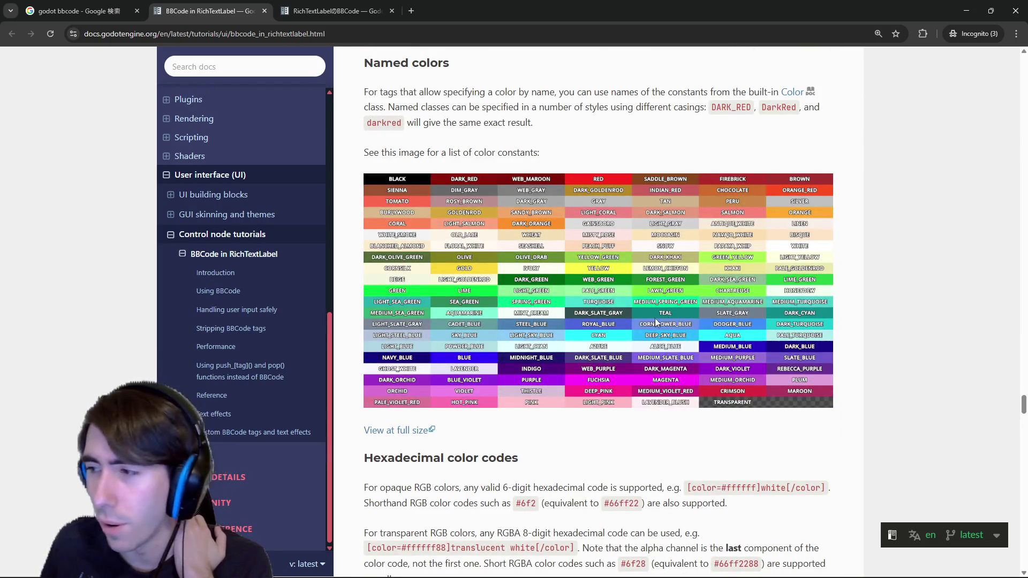
scroll(678, 327, down, 5)
scroll(677, 327, down, 2)
scroll(666, 330, down, 2)
scroll(655, 333, down, 4)
scroll(644, 335, down, 6)
scroll(632, 339, down, 4)
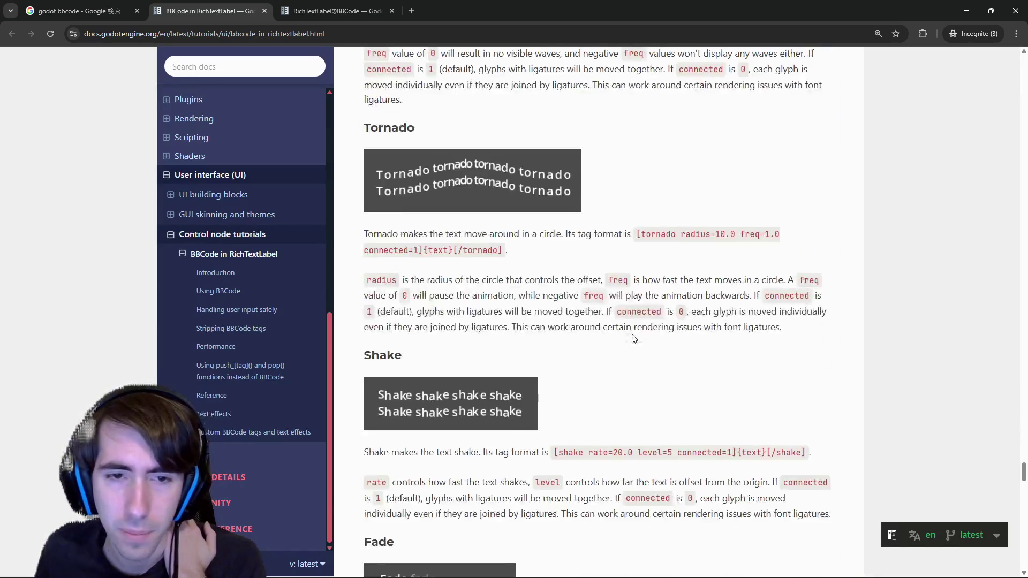
scroll(622, 257, up, 4)
scroll(611, 179, up, 15)
scroll(609, 146, up, 15)
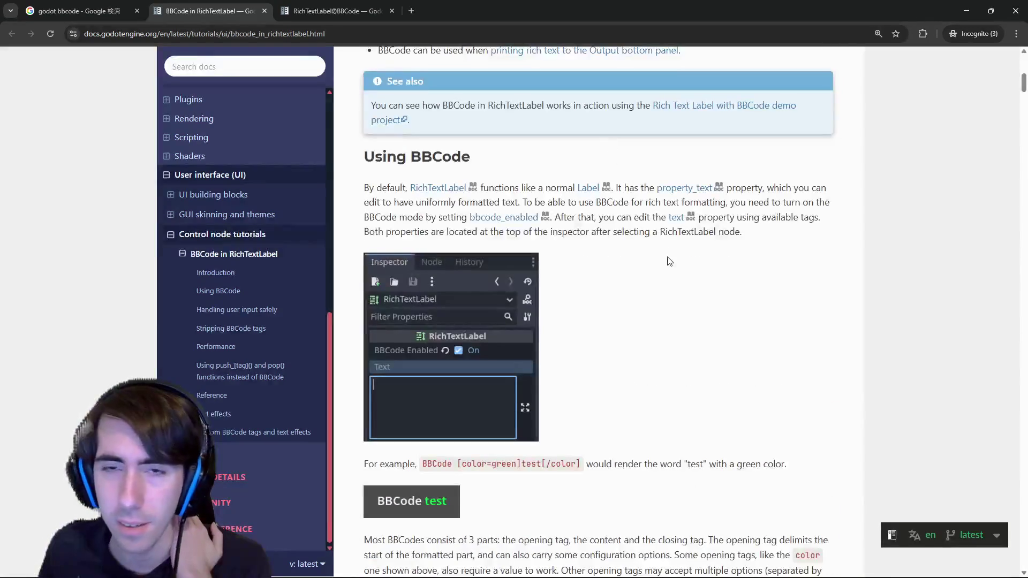
scroll(666, 261, up, 4)
key(alt+Tab)
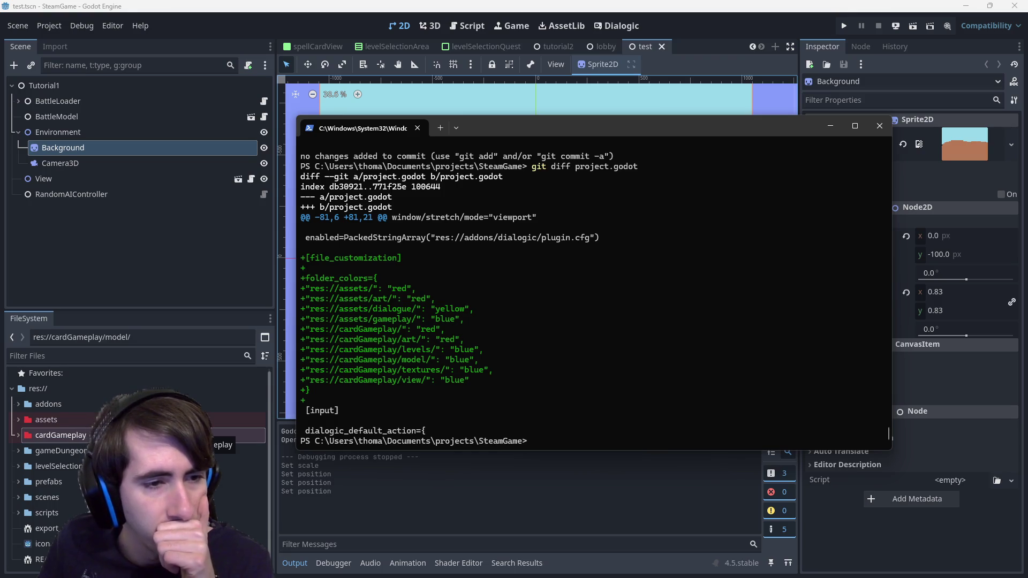
- Bring up the options for the cardGameplay folder
right_click(175, 434)
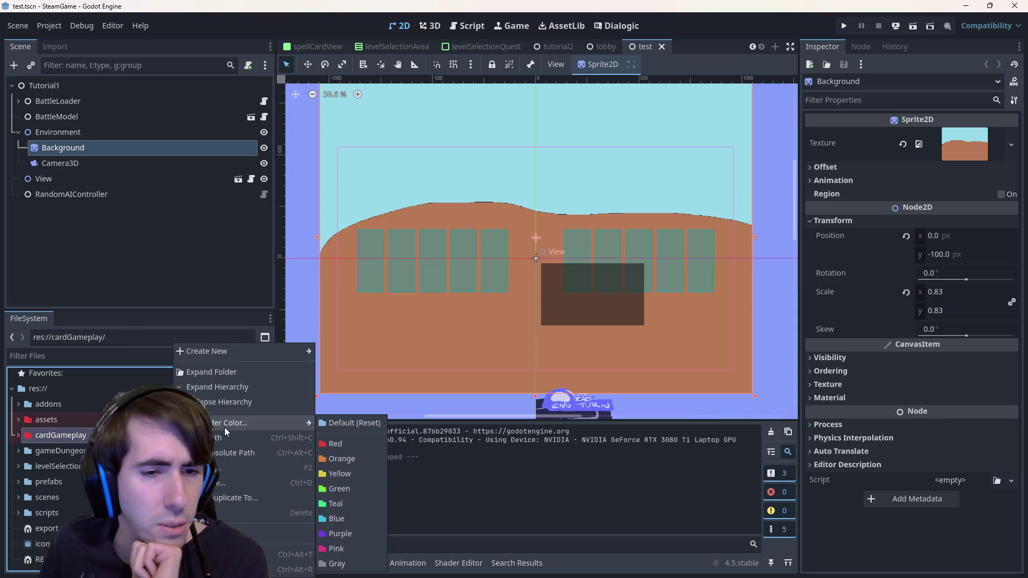
mouse_move(242, 422)
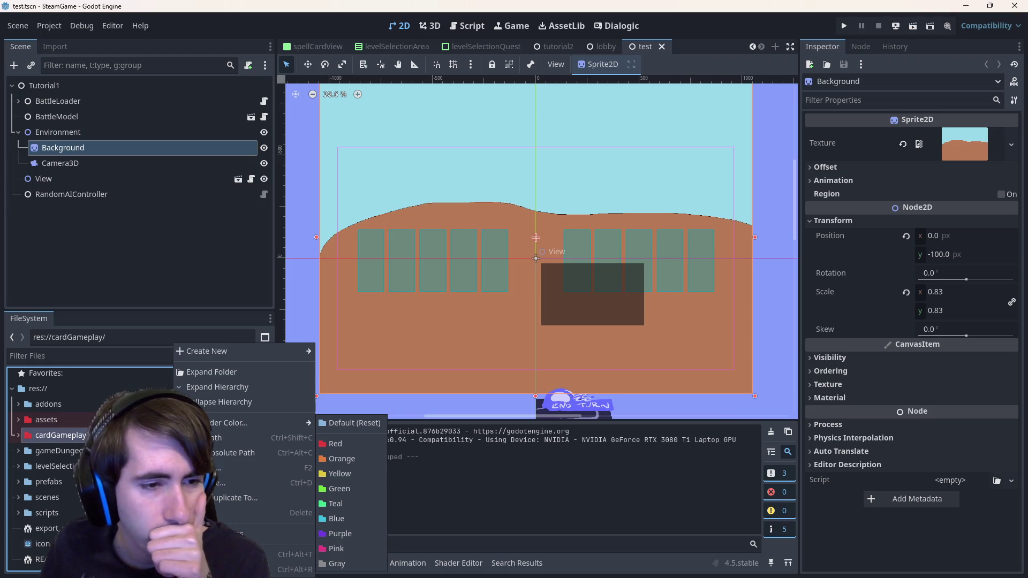
key(Escape)
click(57, 450)
shift+click(47, 513)
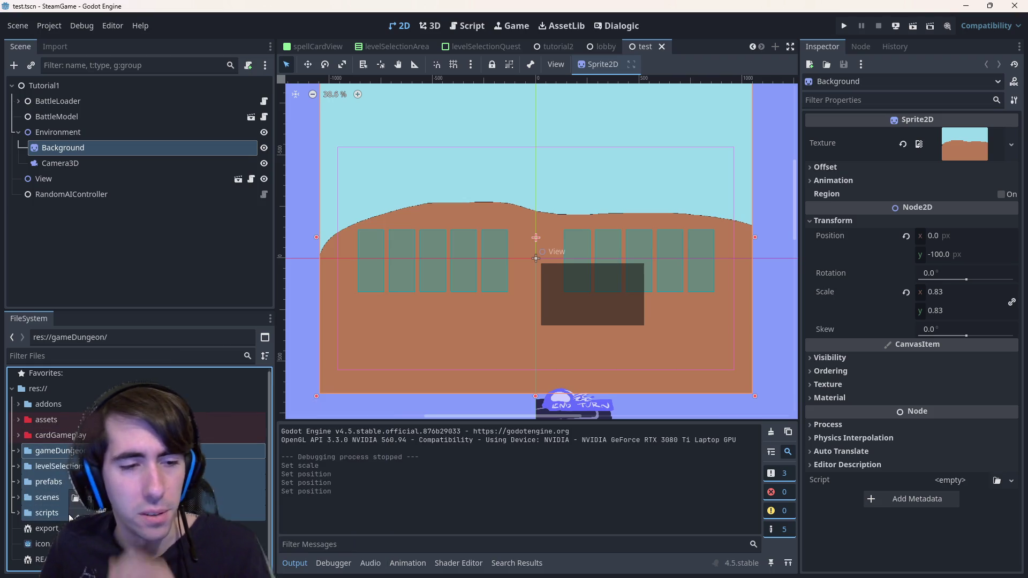
click(121, 451)
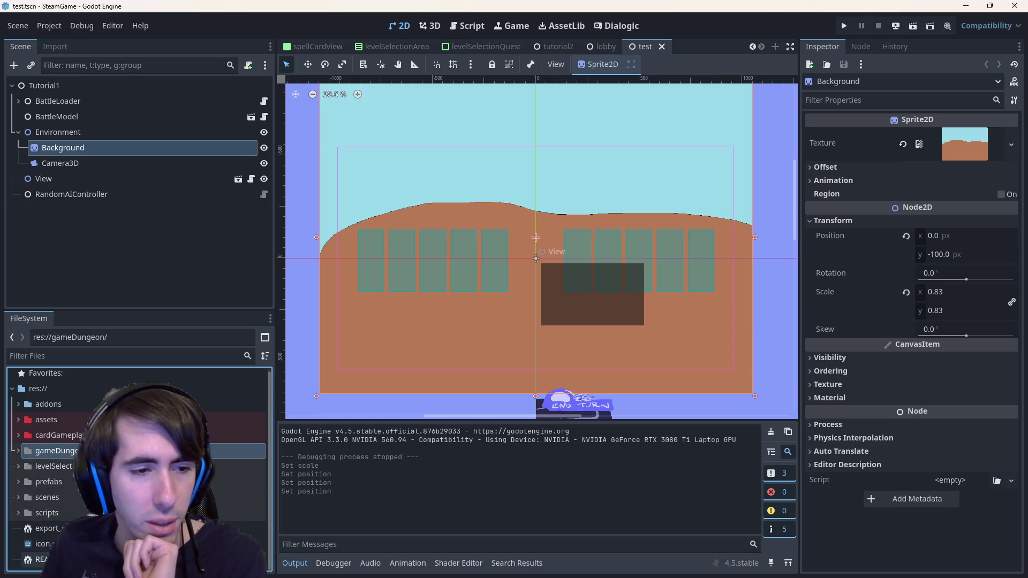
key(Down)
key(Down)
click(121, 451)
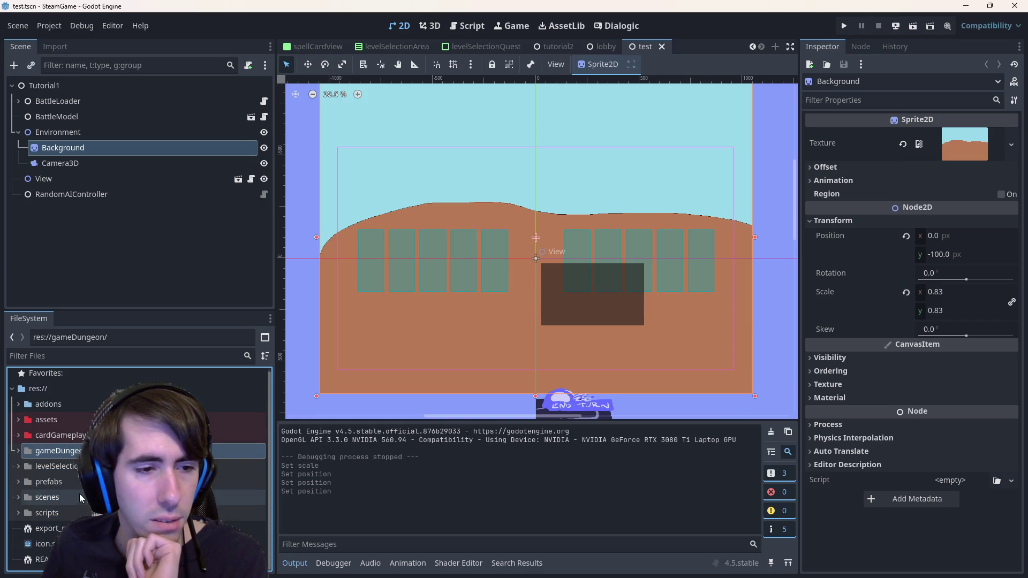
click(46, 389)
right_click(46, 389)
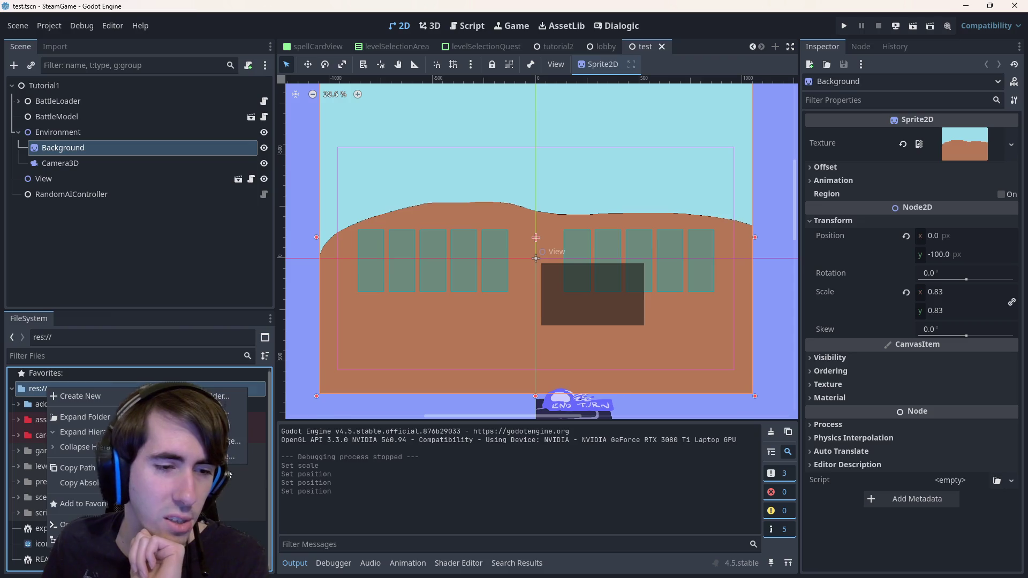
key(Escape)
click(103, 452)
shift+click(219, 514)
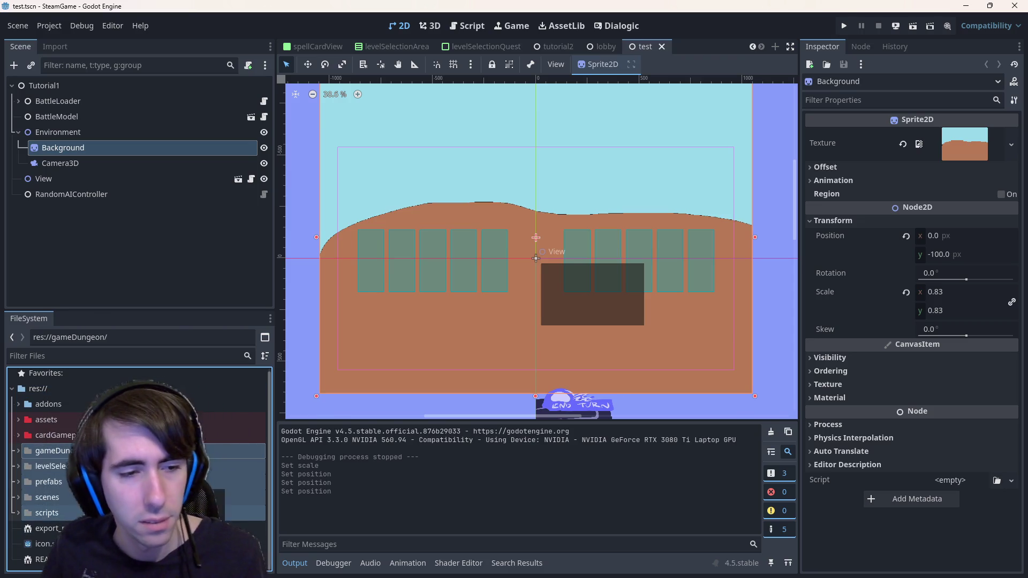
right_click(219, 519)
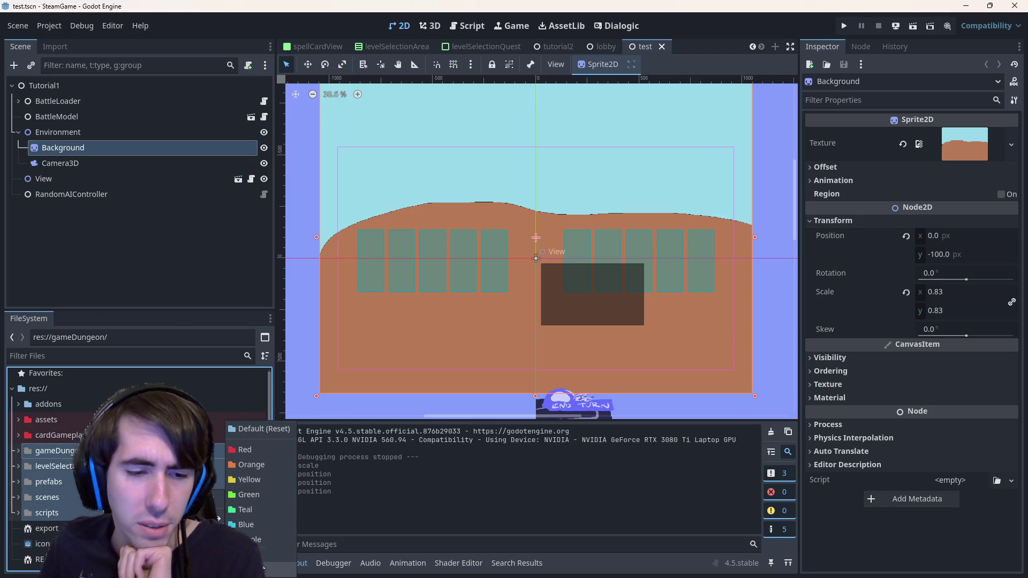
key(Escape)
click(121, 451)
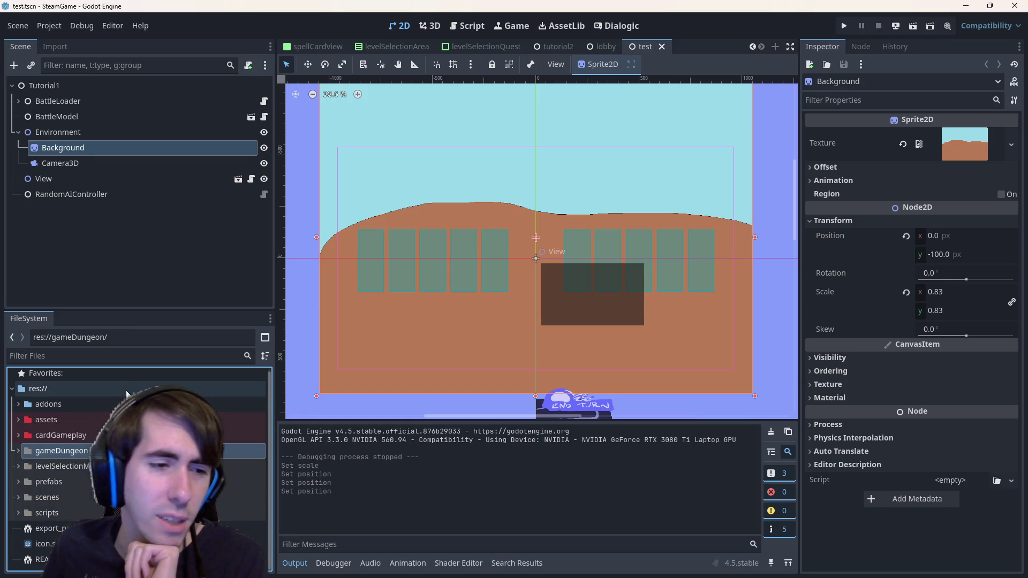
shift+click(89, 515)
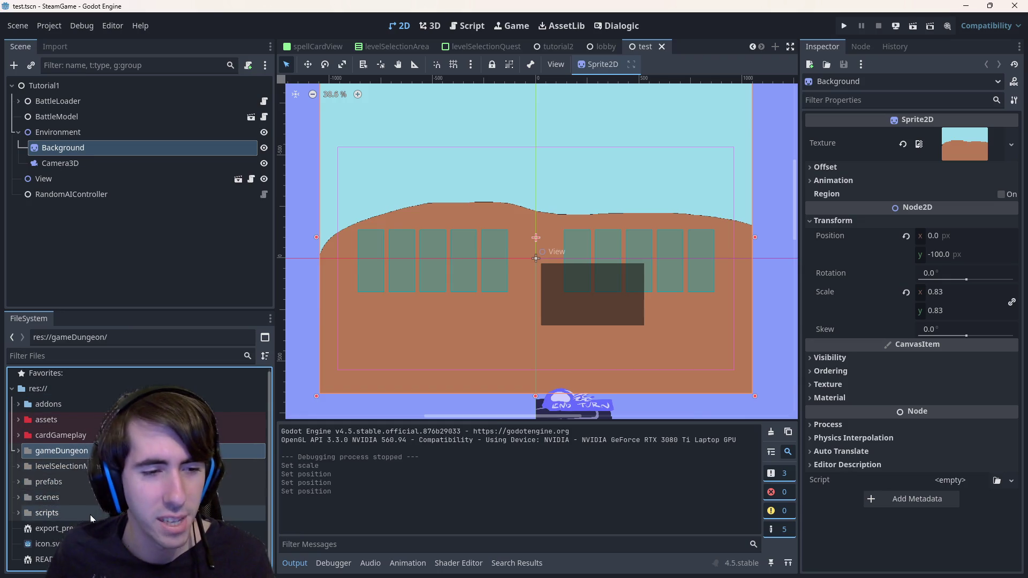
right_click(90, 515)
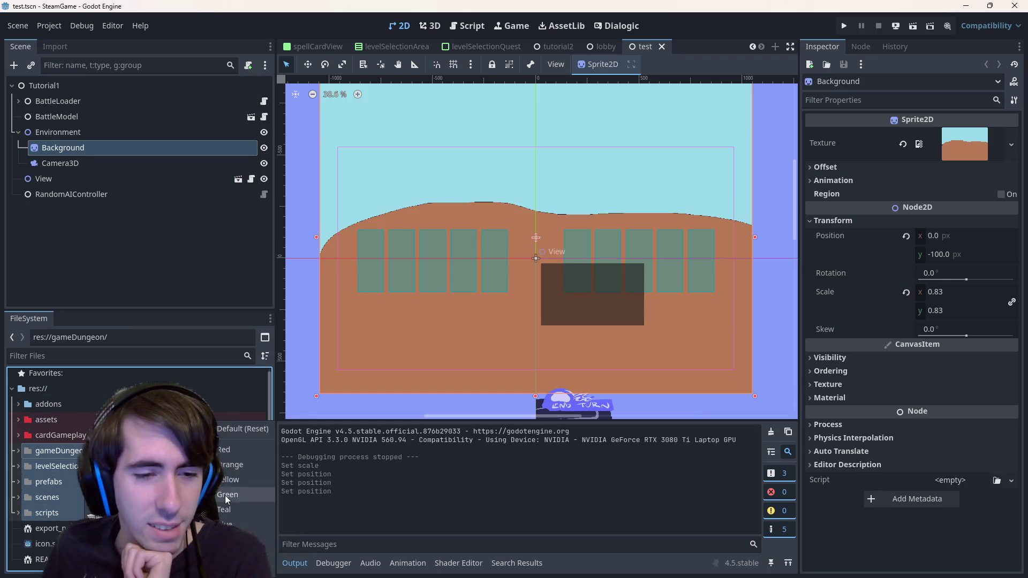
click(240, 430)
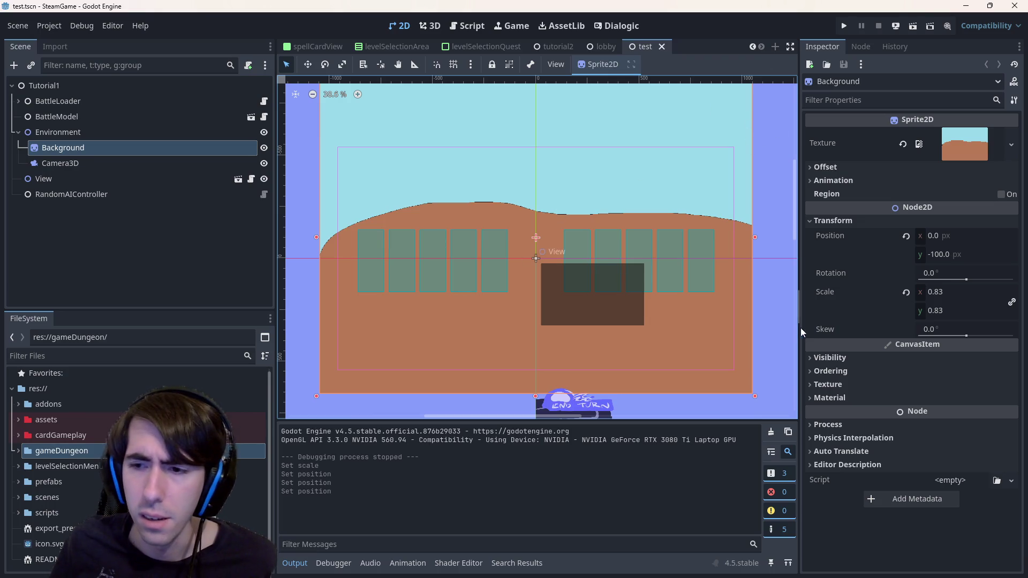
click(1022, 81)
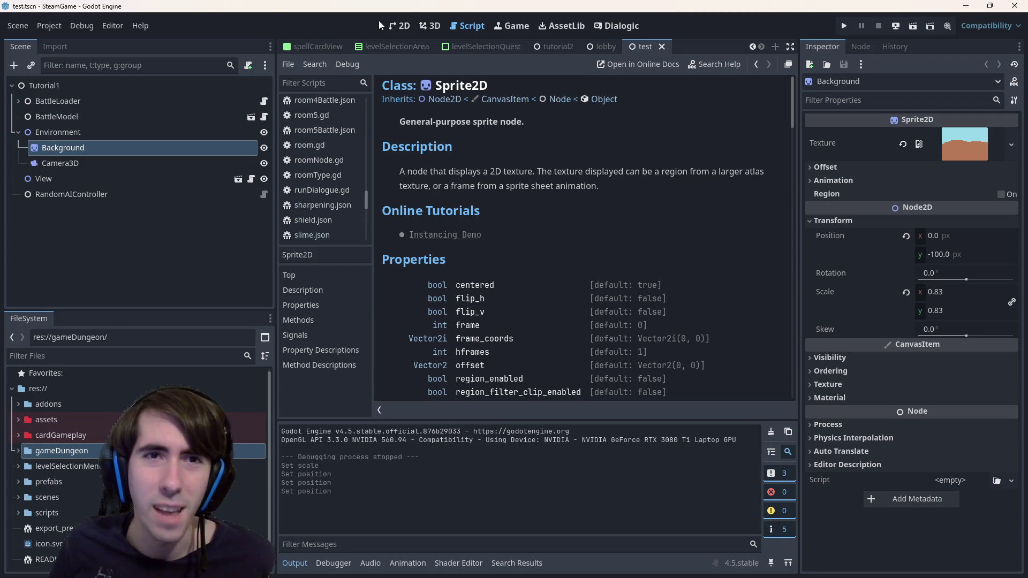
- Return to the 2D scene and bring up the searchable class reference
click(399, 24)
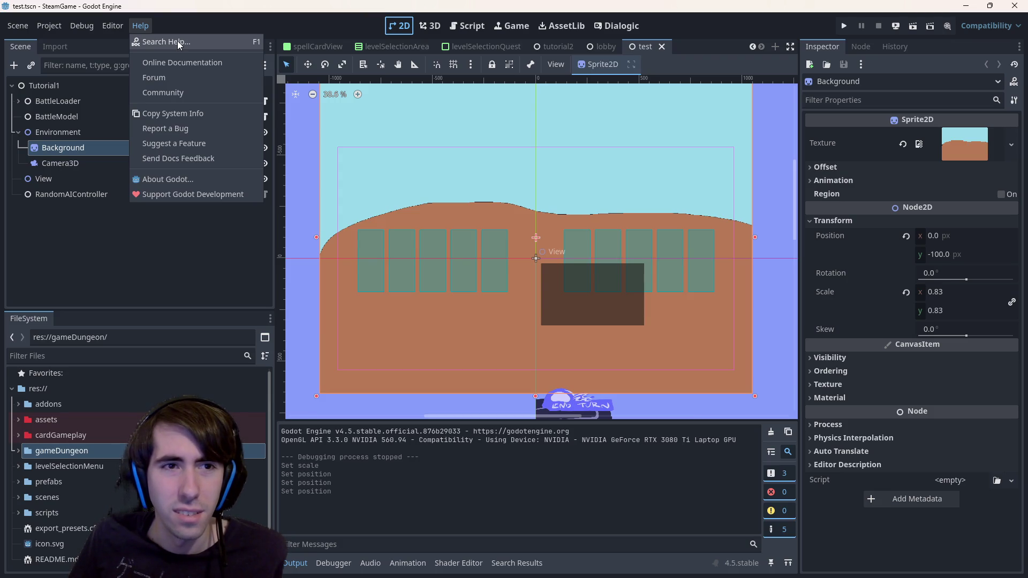
click(179, 43)
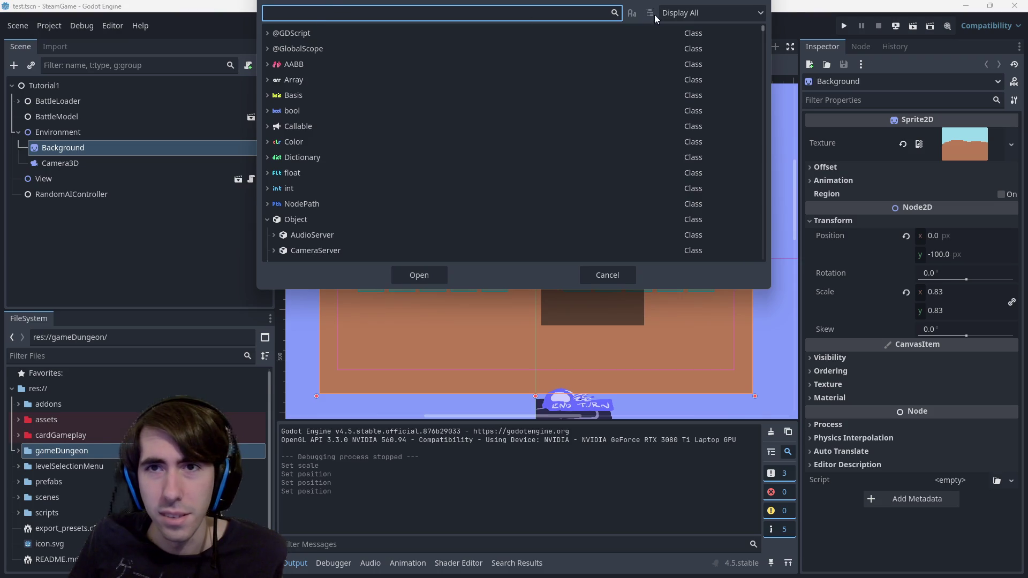
scroll(371, 166, down, 3)
scroll(365, 120, up, 3)
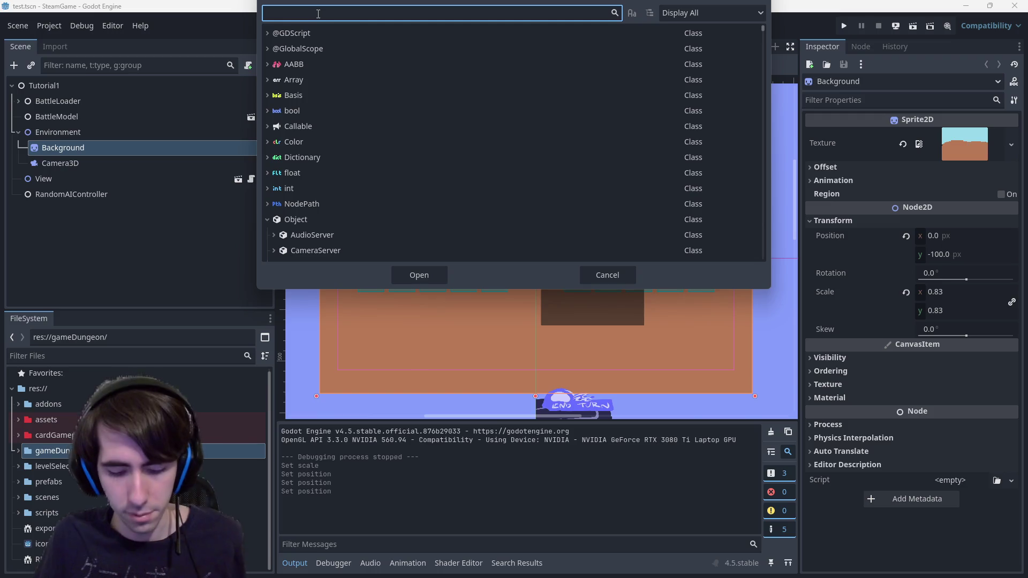
text(node)
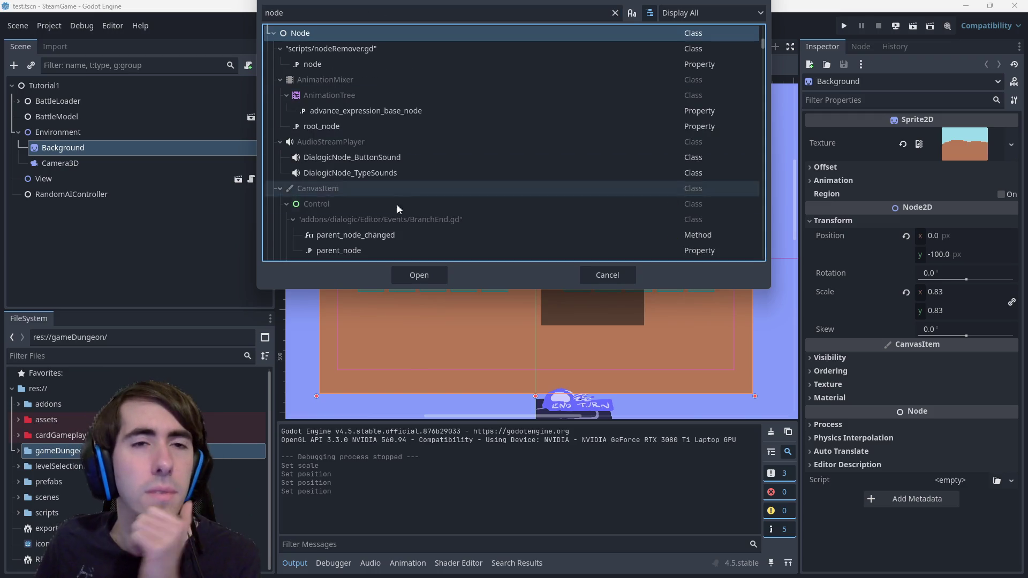
- Open the Node class documentation and bring the help choices back up
click(420, 267)
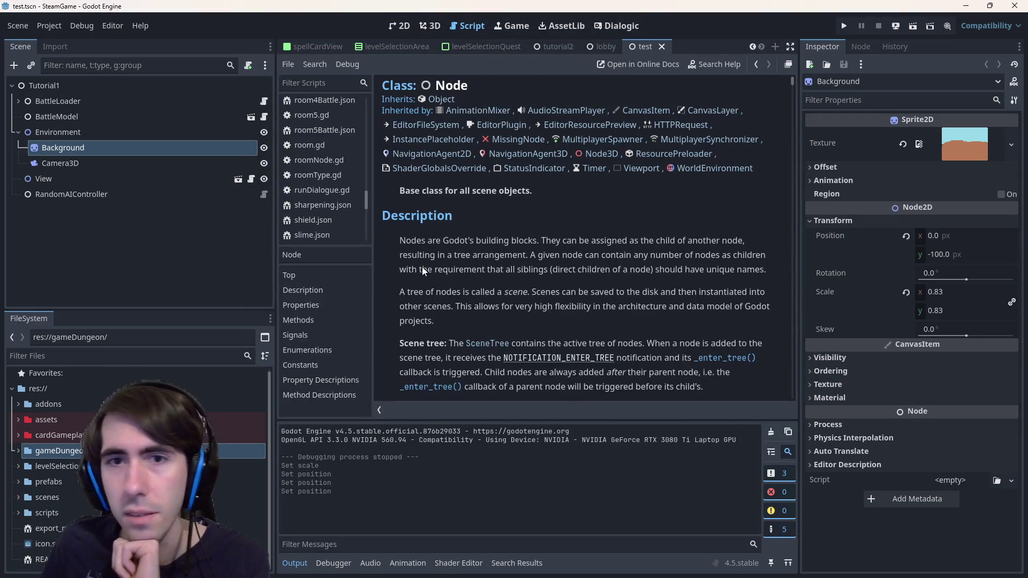
scroll(575, 260, down, 5)
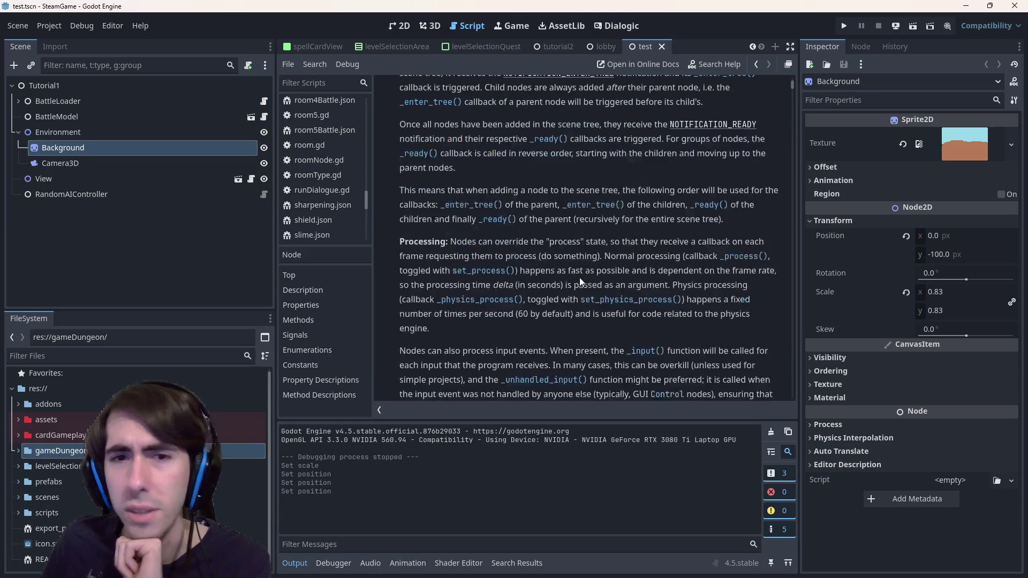
scroll(579, 277, down, 4)
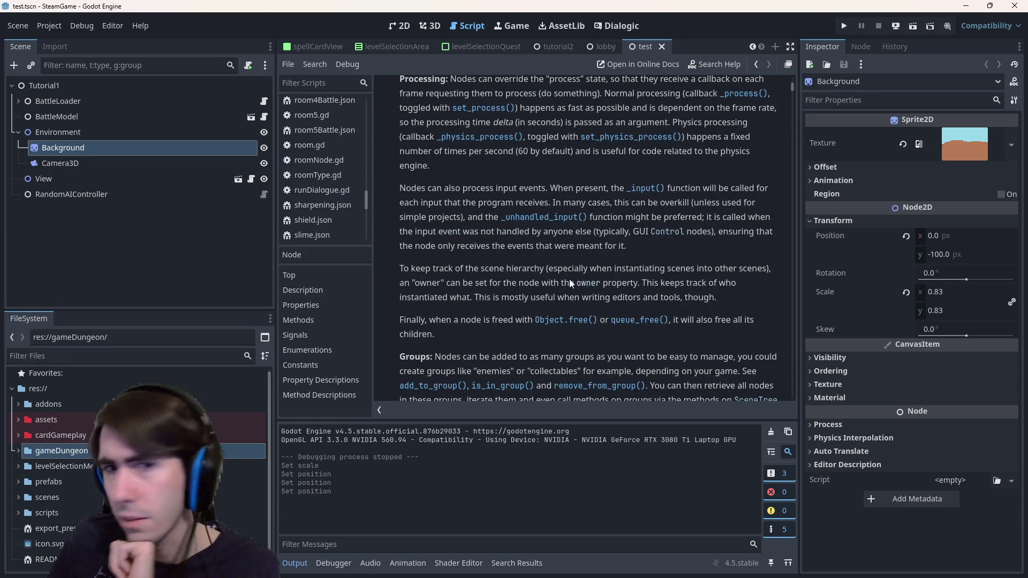
scroll(570, 279, down, 5)
scroll(570, 281, up, 3)
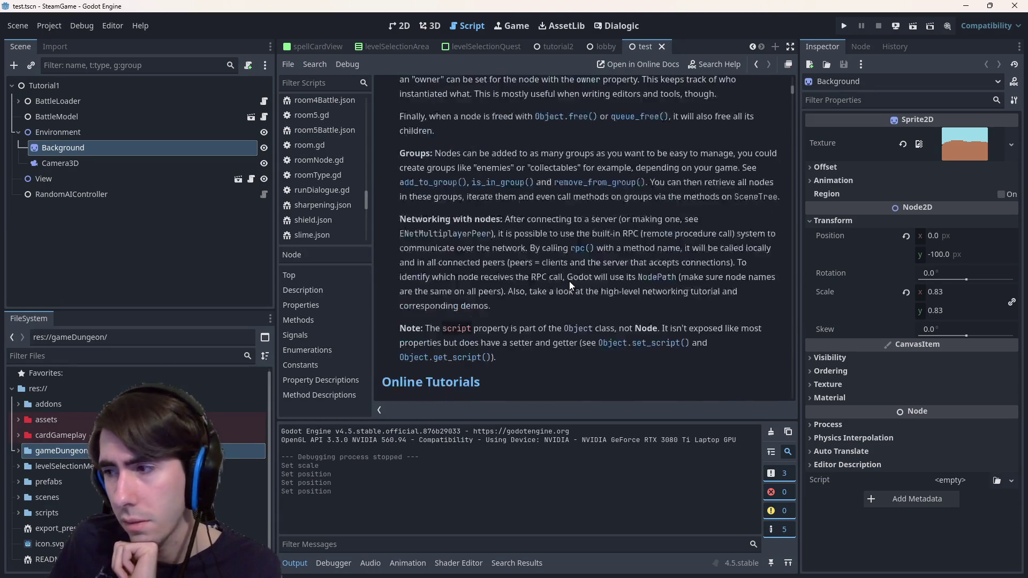
scroll(569, 281, up, 2)
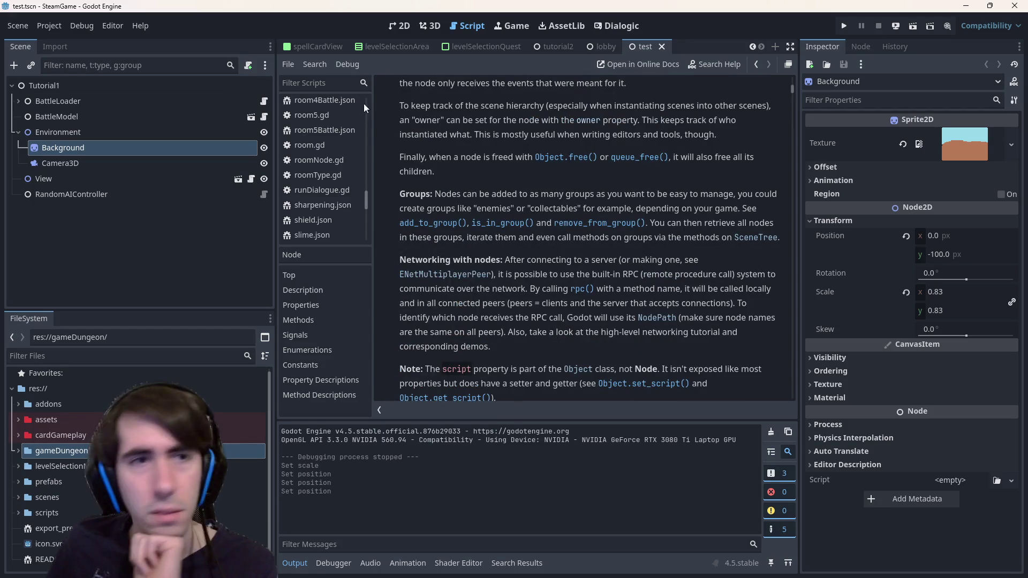
click(105, 27)
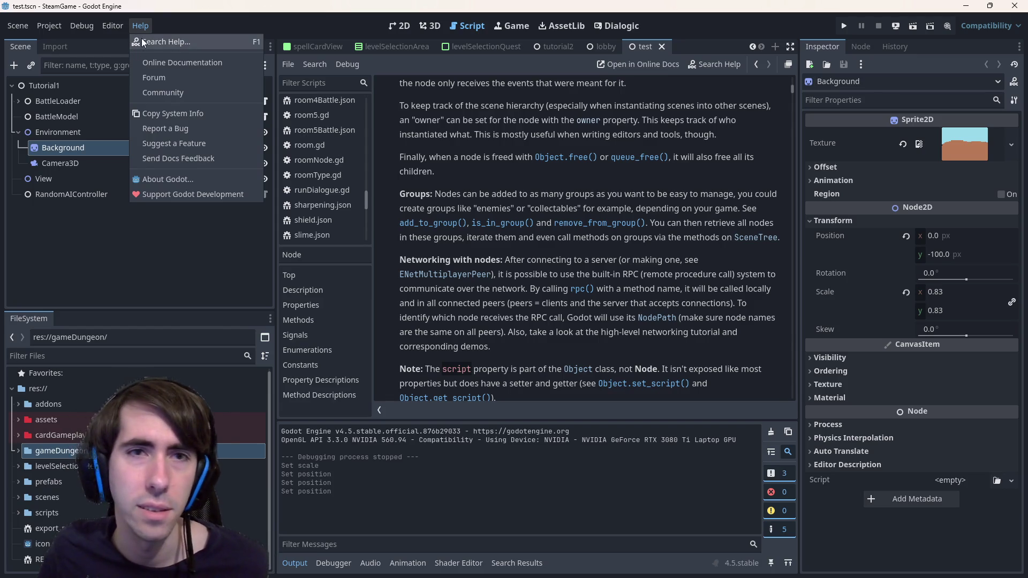
- Dismiss the help choices to read the Node reference
click(439, 138)
scroll(447, 135, up, 3)
scroll(454, 132, up, 3)
scroll(482, 161, up, 3)
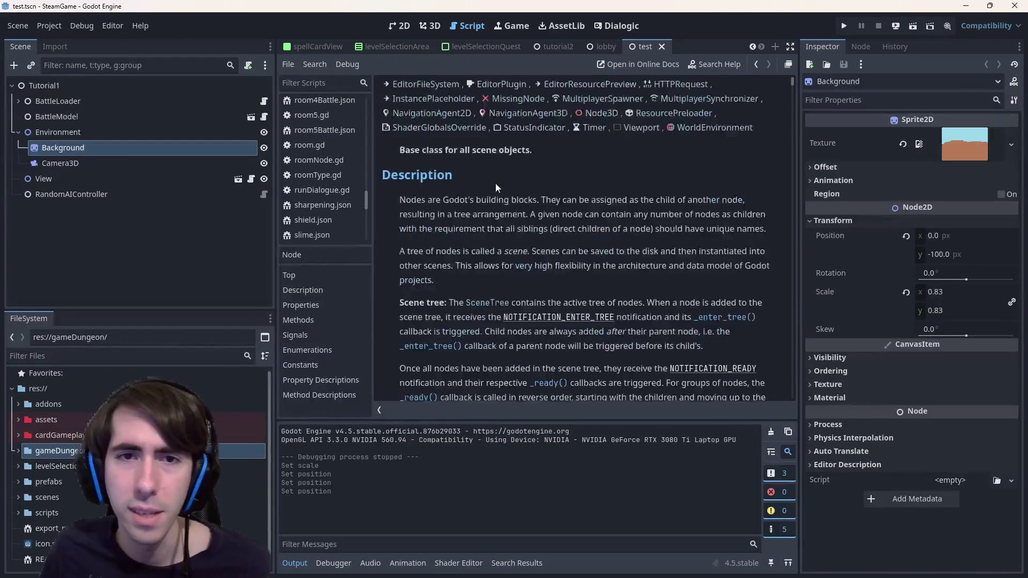
scroll(495, 183, up, 2)
scroll(495, 184, down, 5)
scroll(492, 196, down, 10)
scroll(493, 193, down, 5)
scroll(492, 193, up, 5)
scroll(492, 193, up, 5)
scroll(492, 191, up, 5)
scroll(484, 201, up, 3)
scroll(484, 202, up, 3)
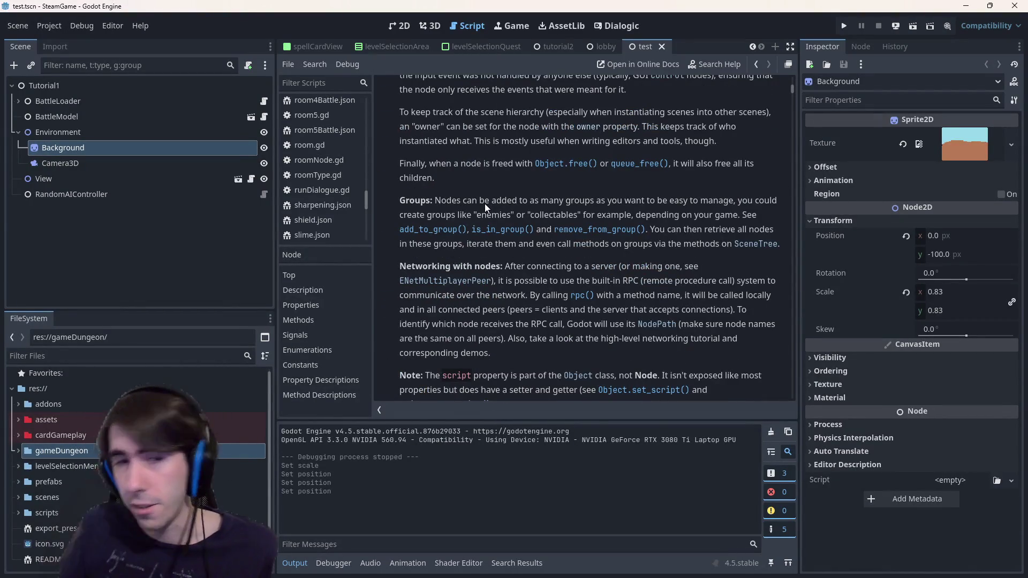
scroll(494, 212, down, 1)
scroll(494, 211, down, 1)
scroll(500, 247, down, 2)
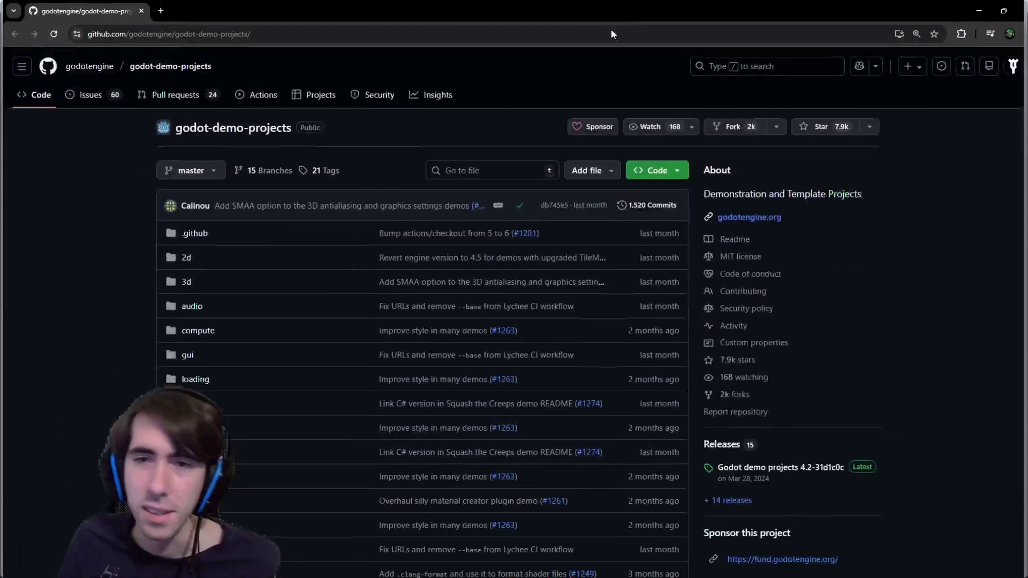
scroll(253, 293, down, 1)
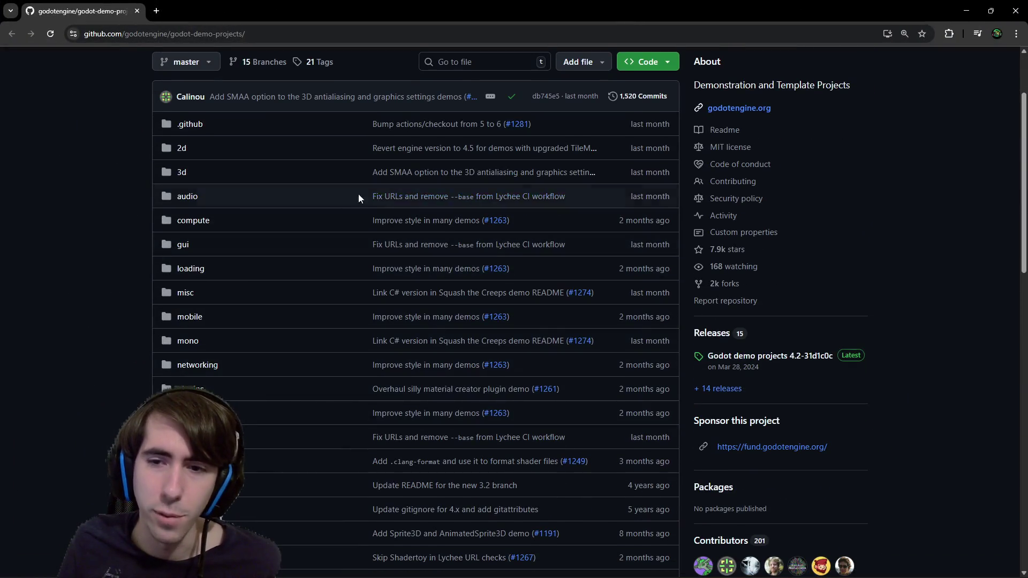
scroll(358, 194, down, 2)
scroll(351, 339, up, 2)
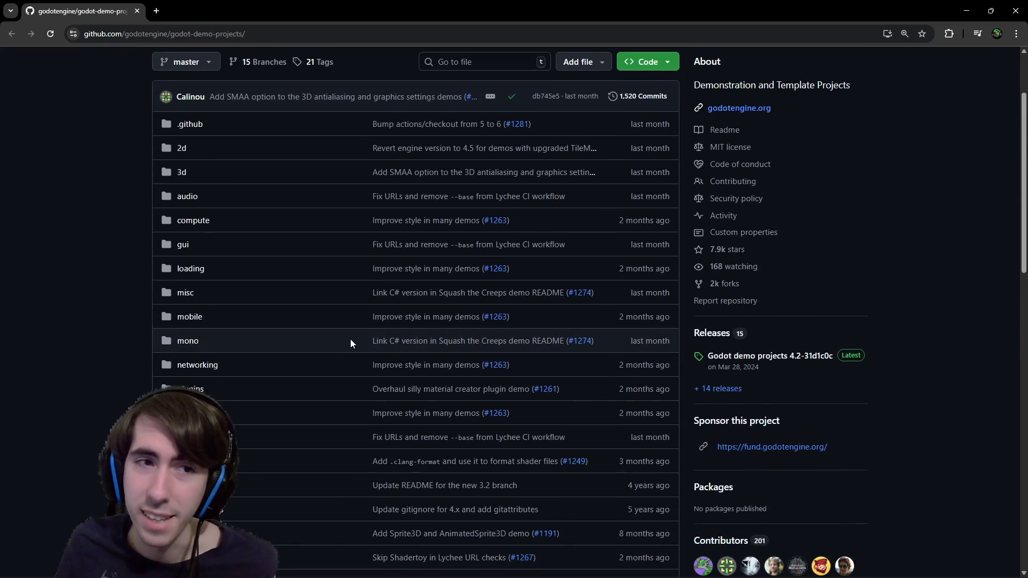
scroll(350, 339, down, 4)
scroll(349, 341, down, 2)
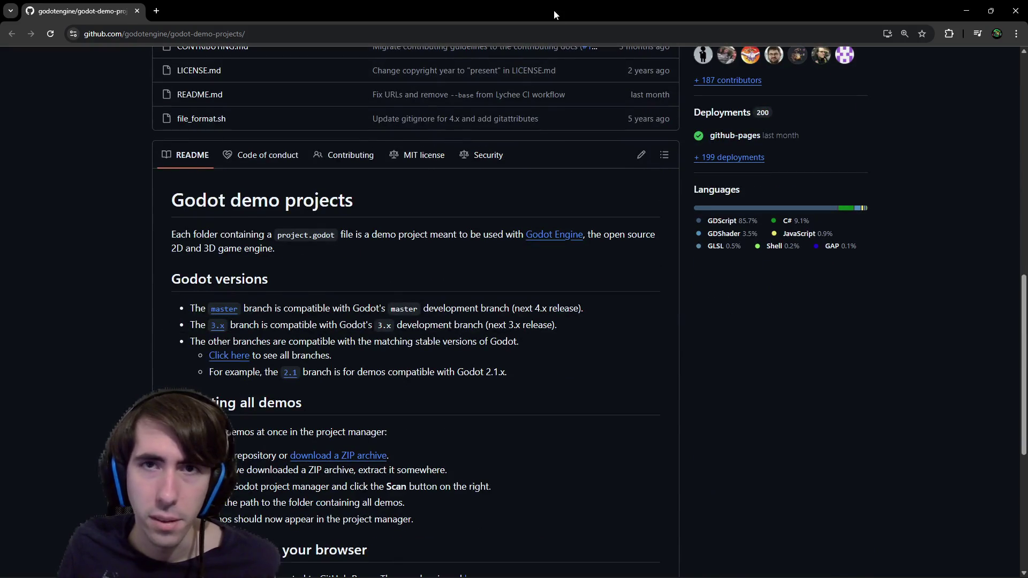
- Minimise the browser to get back to the Godot editor
click(966, 11)
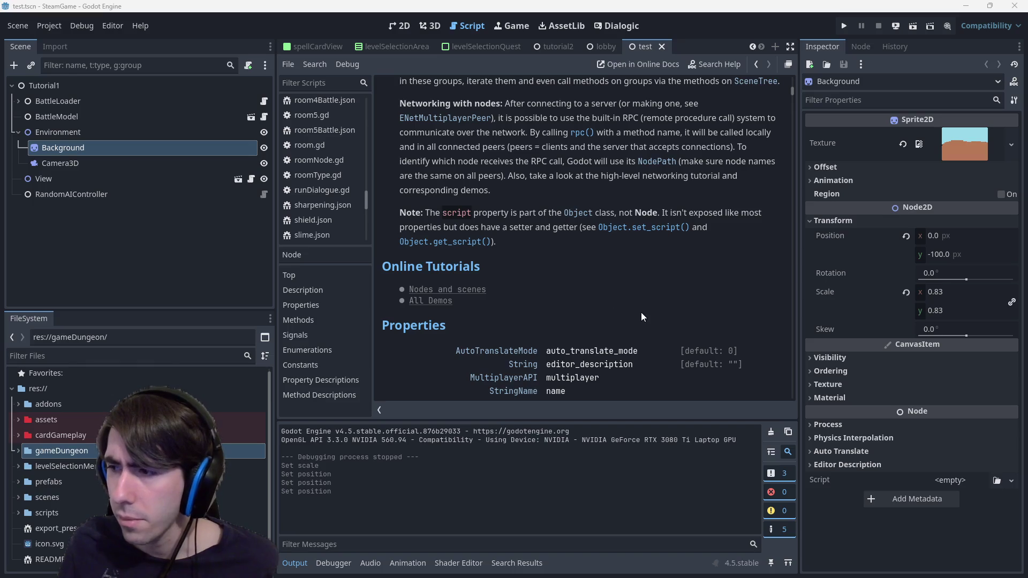
scroll(535, 231, up, 4)
scroll(526, 229, up, 4)
scroll(530, 223, up, 4)
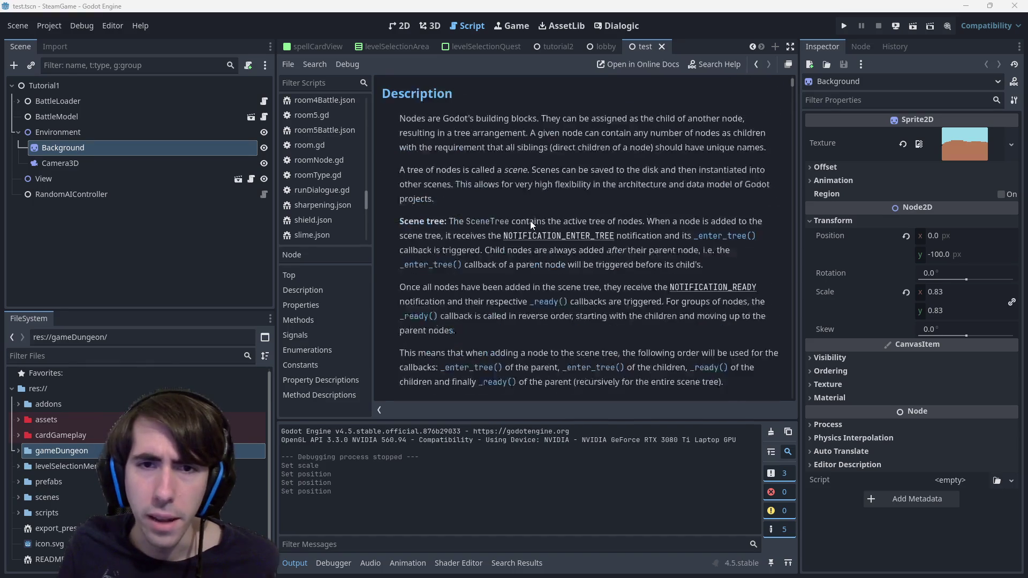
scroll(531, 220, up, 3)
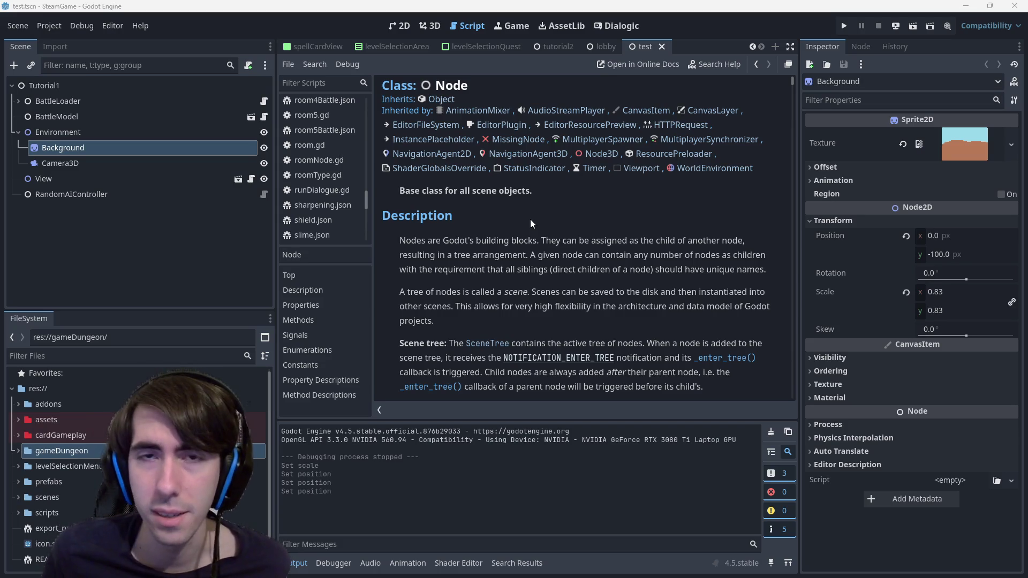
drag(399, 240, 496, 301)
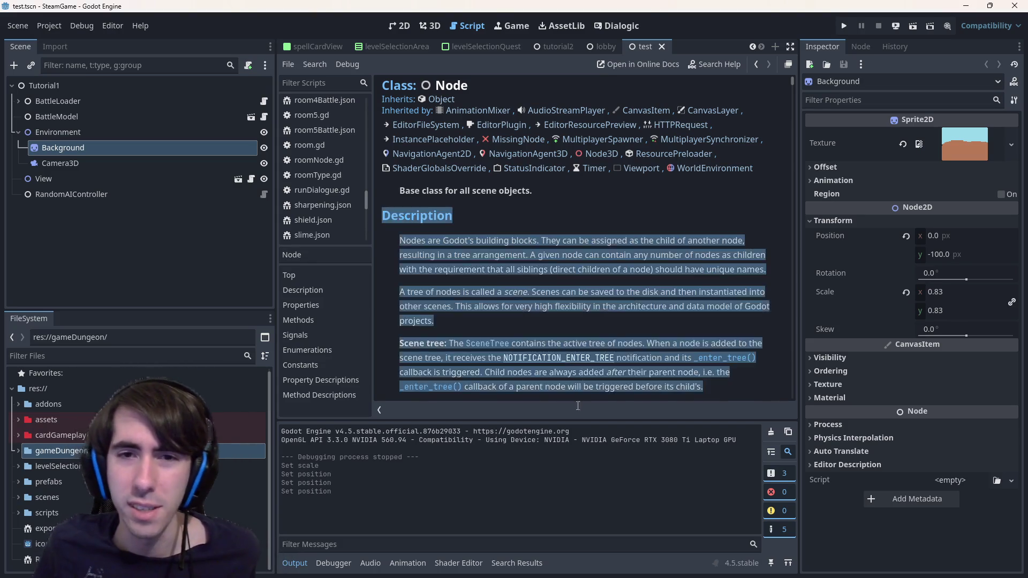
scroll(499, 307, up, 3)
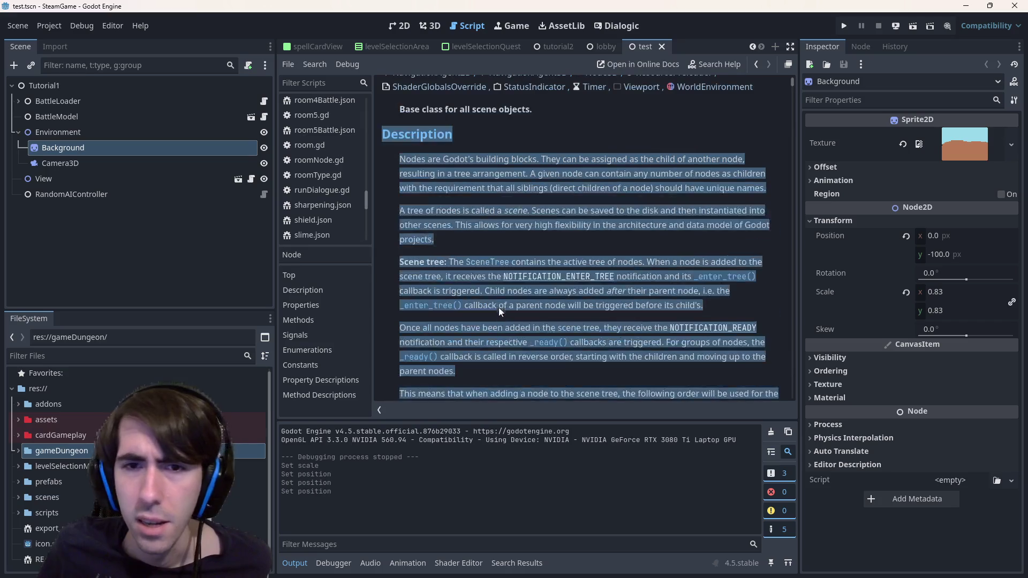
drag(496, 300, 511, 254)
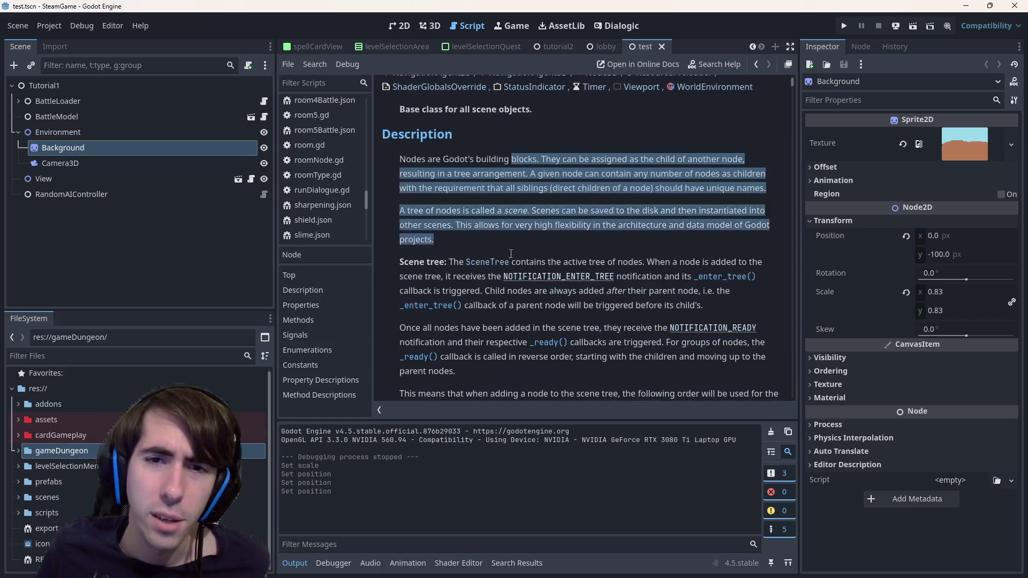
- Clear the highlighted Node description and expand the assets folder
click(495, 213)
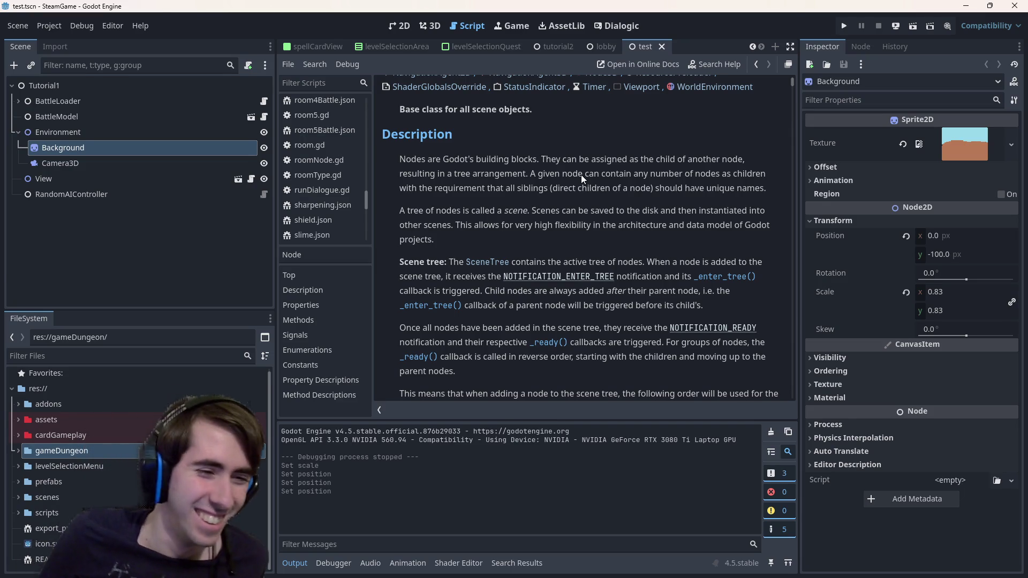
click(115, 421)
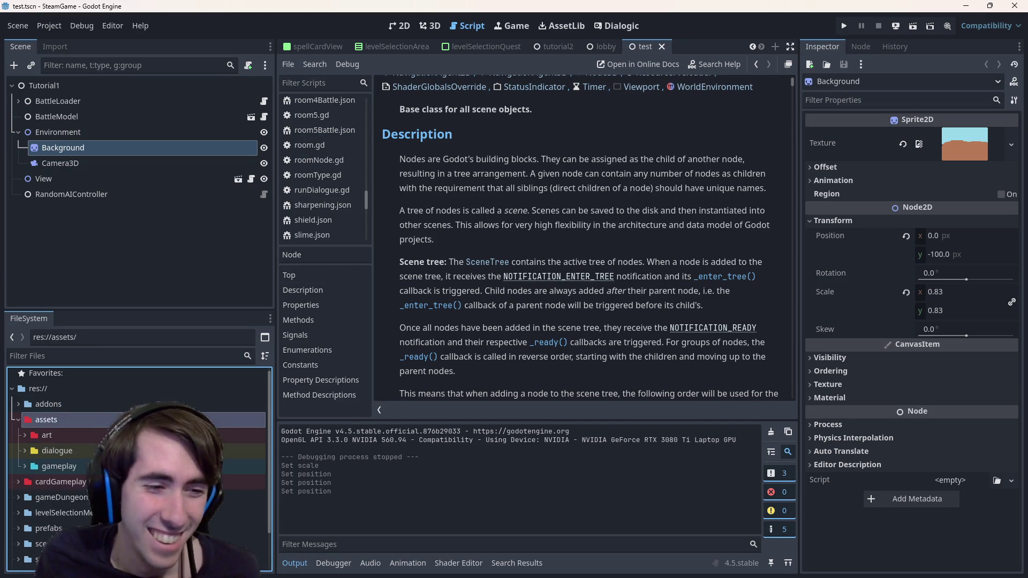
- Tour cardGameplay's art, cardSleeves and ui subfolders, then fold cardGameplay closed again
double_click(116, 435)
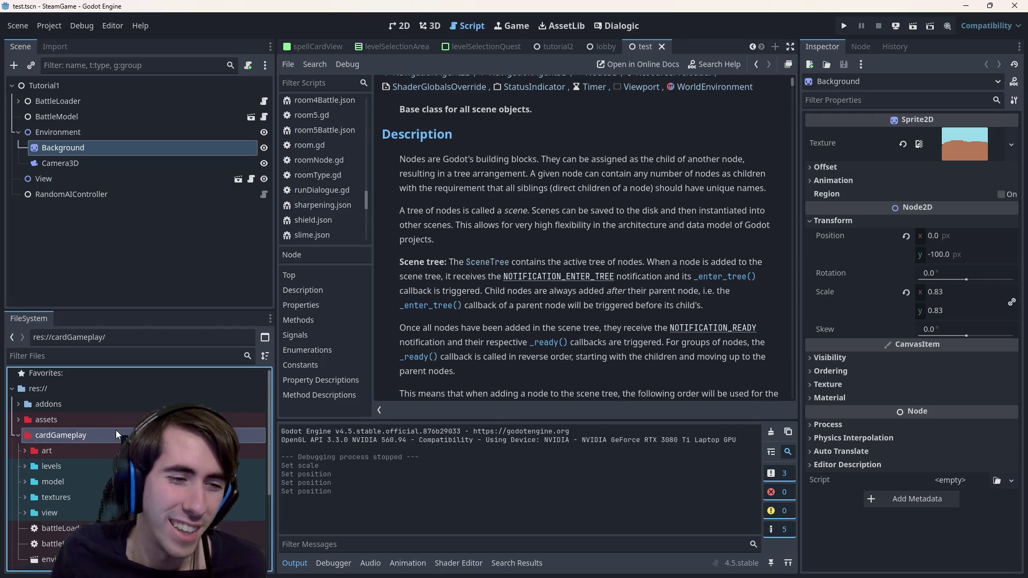
click(121, 451)
double_click(51, 481)
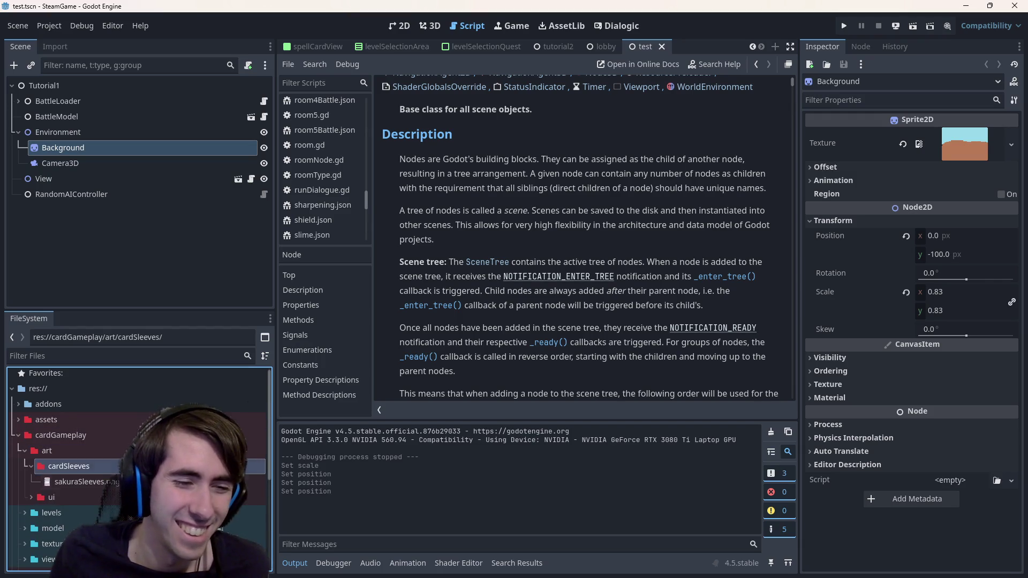
scroll(121, 465, down, 3)
scroll(121, 450, up, 3)
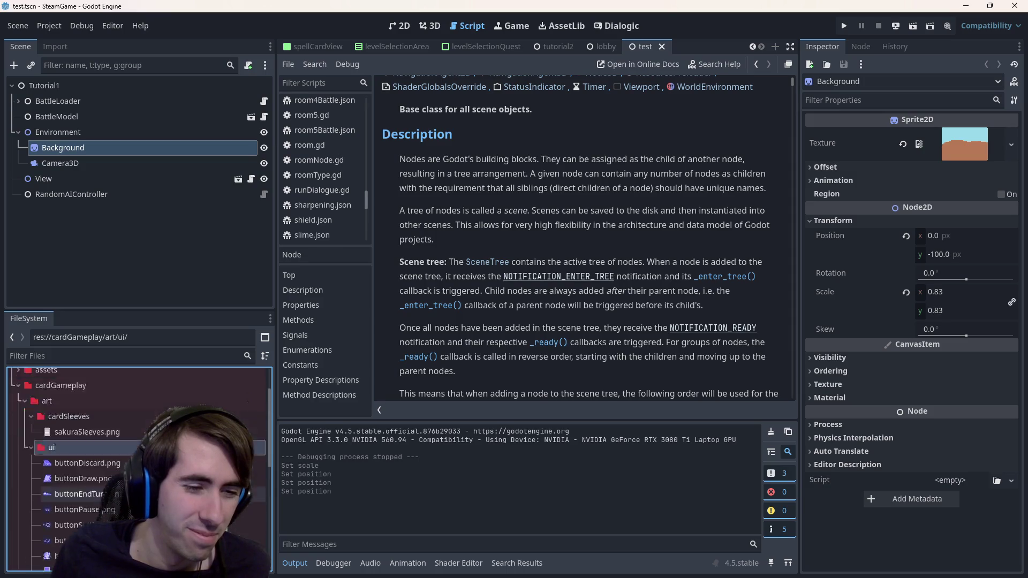
click(30, 441)
click(117, 459)
click(31, 472)
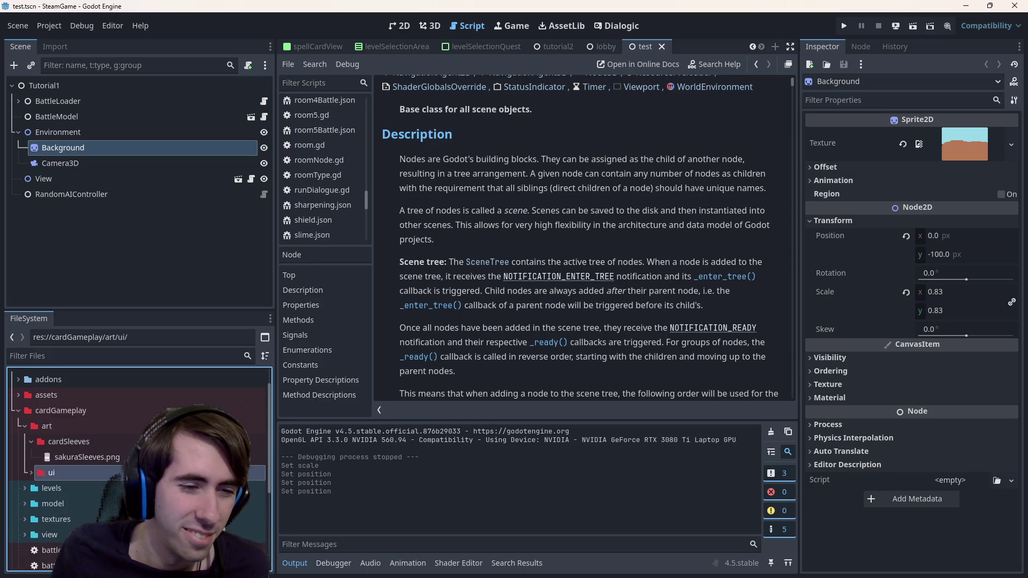
double_click(106, 442)
double_click(100, 428)
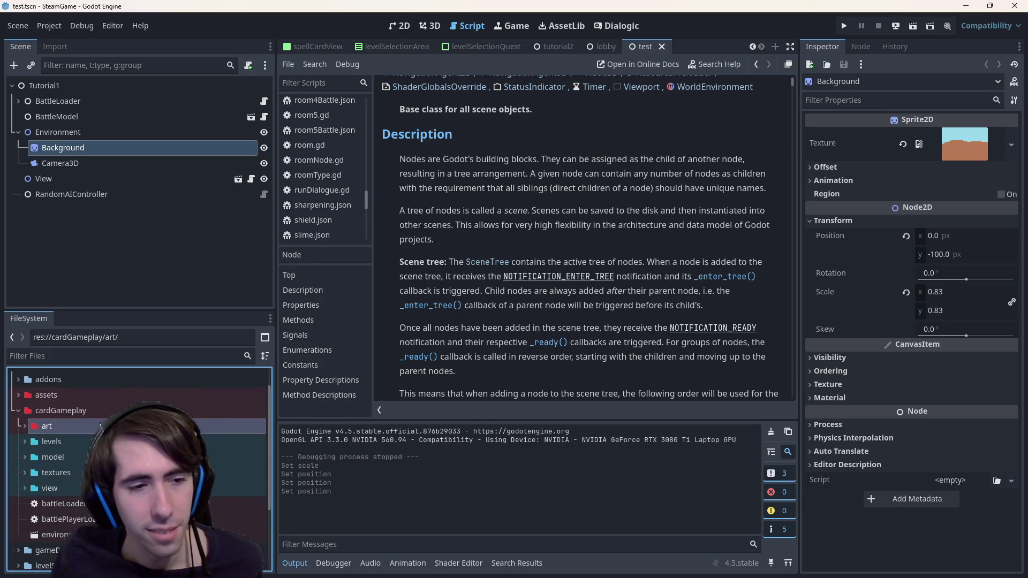
double_click(94, 411)
- Tour the assets folder's gameplay, art and environment subfolders, then collapse assets
click(95, 420)
double_click(95, 419)
double_click(113, 466)
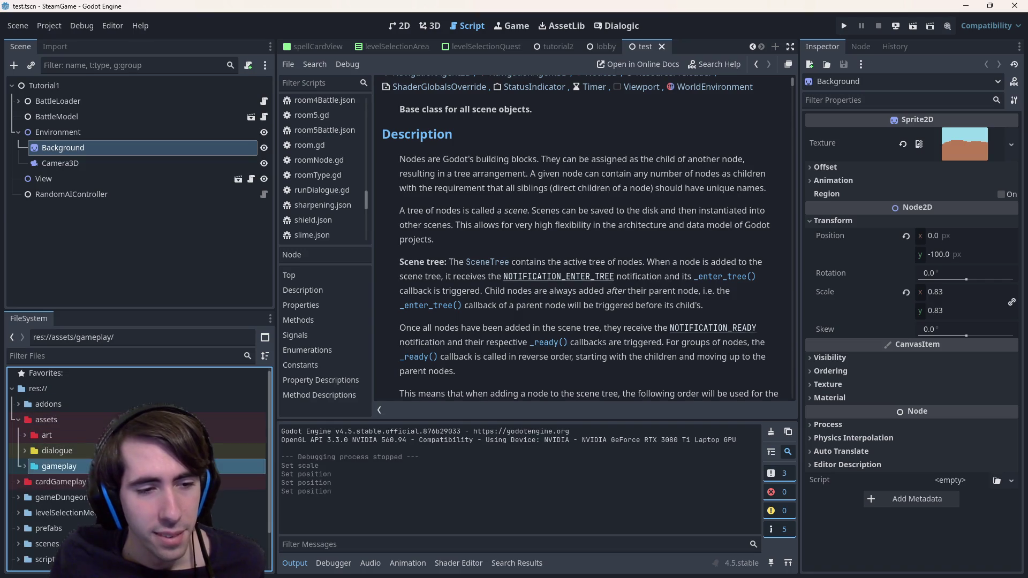
double_click(112, 450)
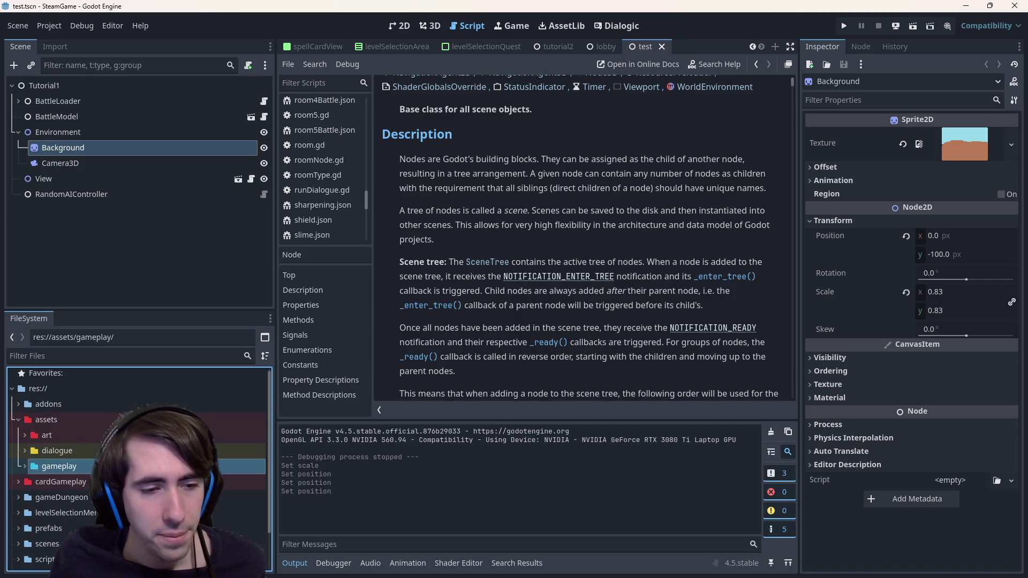
double_click(105, 436)
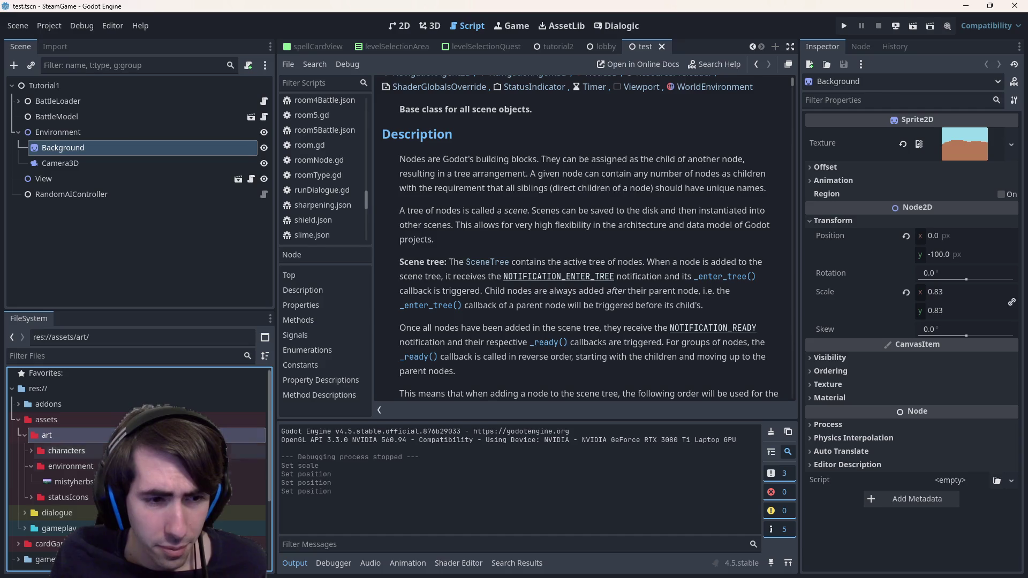
double_click(81, 466)
double_click(92, 420)
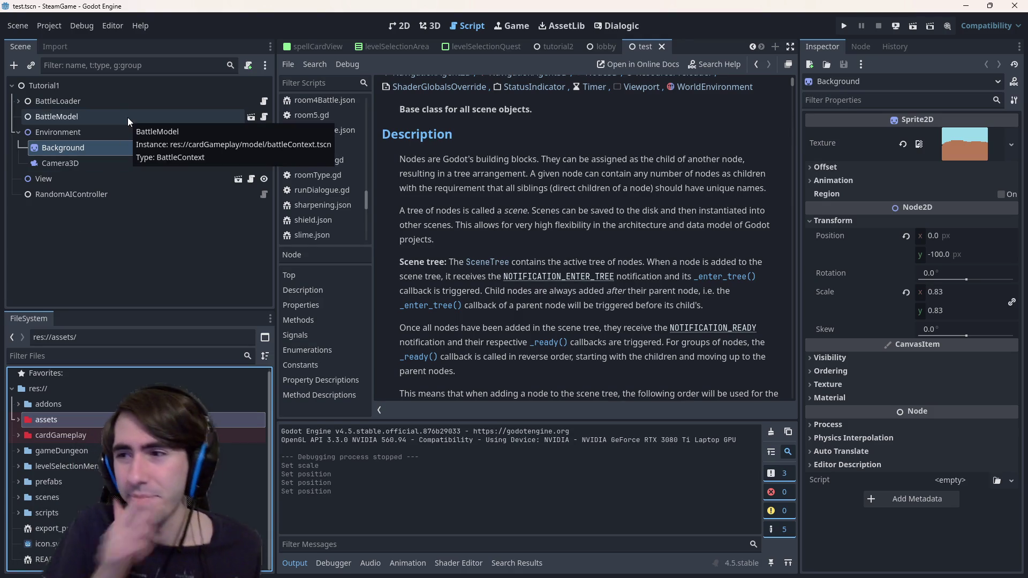
- Switch to the 2D editor and bring up the tutorial2 scene after visiting test and lobby
click(411, 21)
key(ctrl+F3)
click(412, 21)
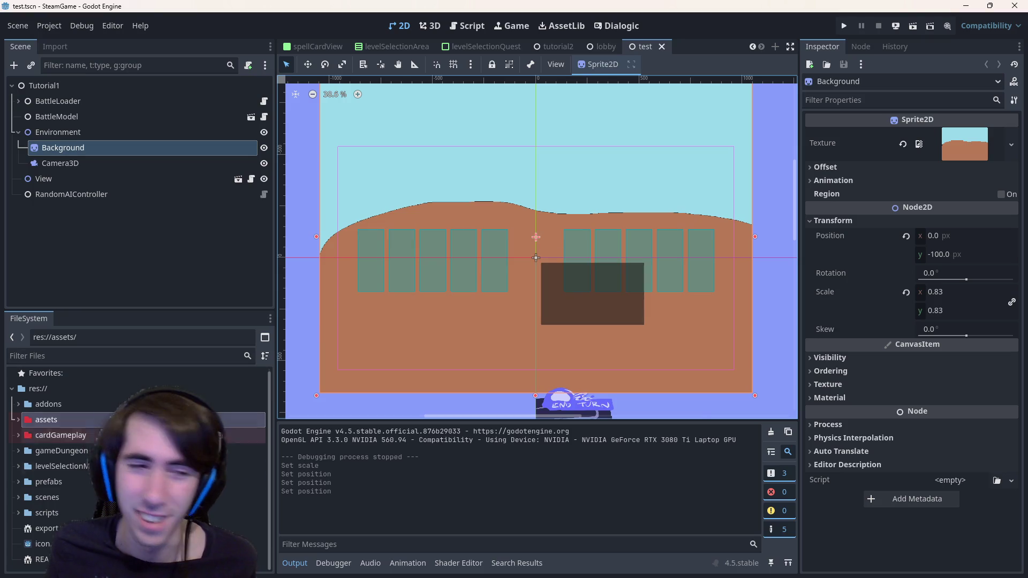
click(608, 46)
click(637, 46)
click(686, 45)
click(635, 46)
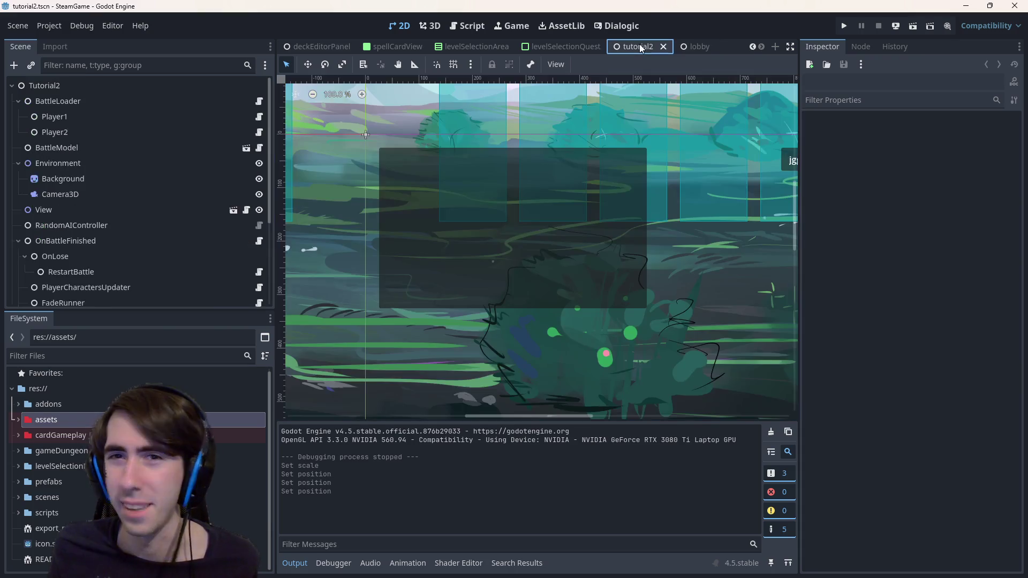
scroll(586, 280, down, 1)
scroll(563, 287, down, 1)
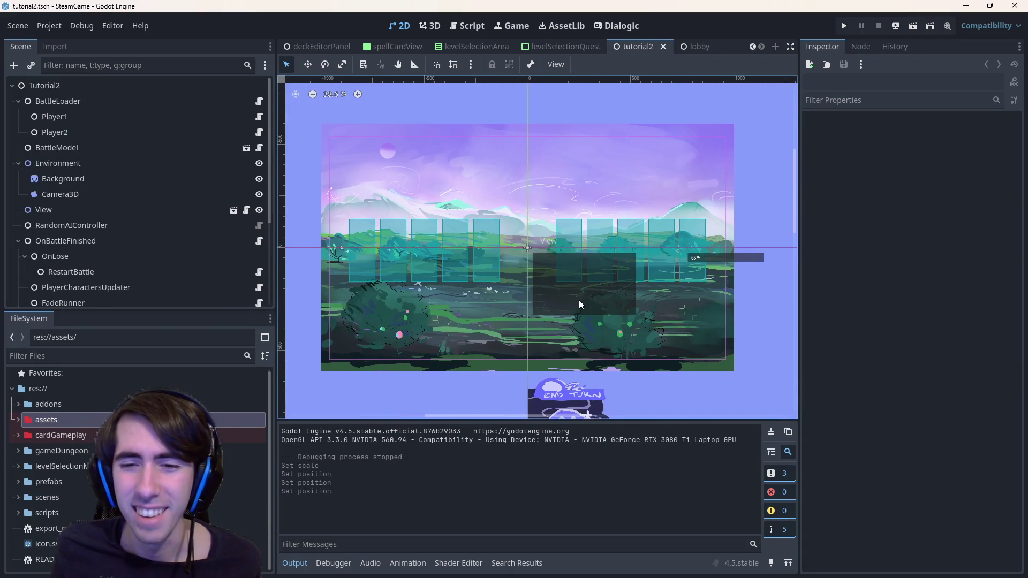
scroll(579, 301, down, 1)
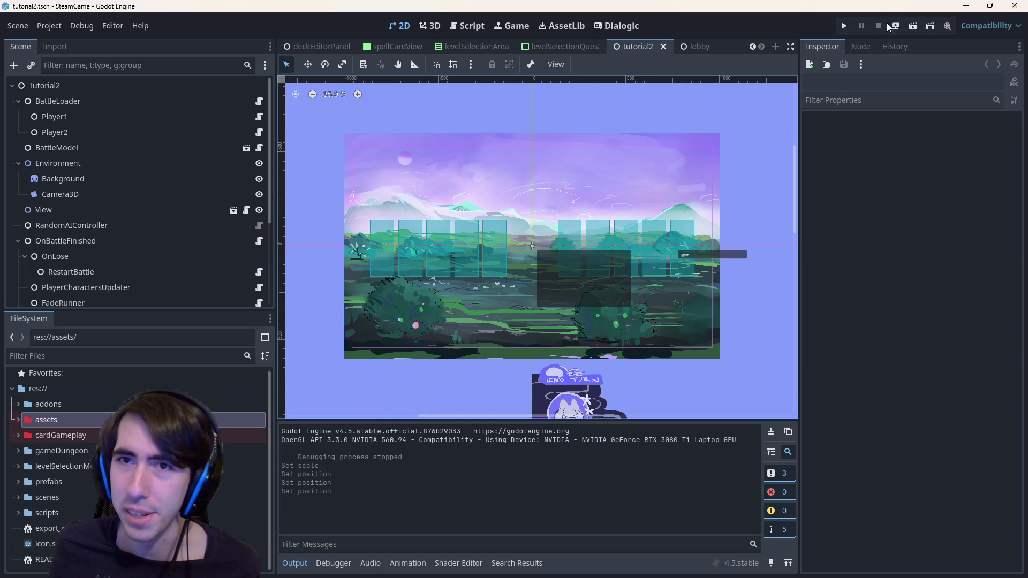
- Run the scene, place the slime and character, cast Shadow Sting on the right slime and end the turn
click(915, 26)
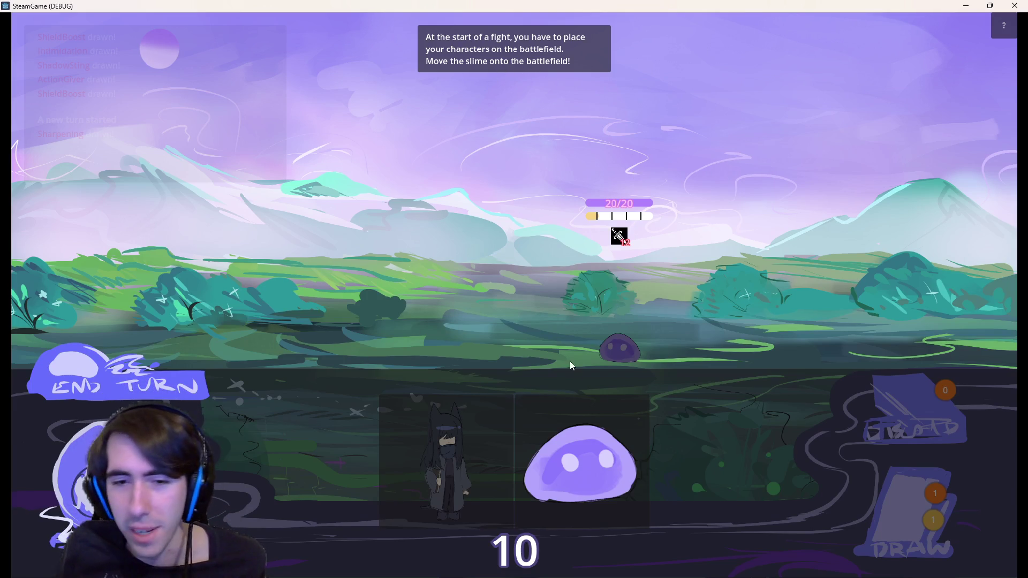
drag(580, 465, 354, 296)
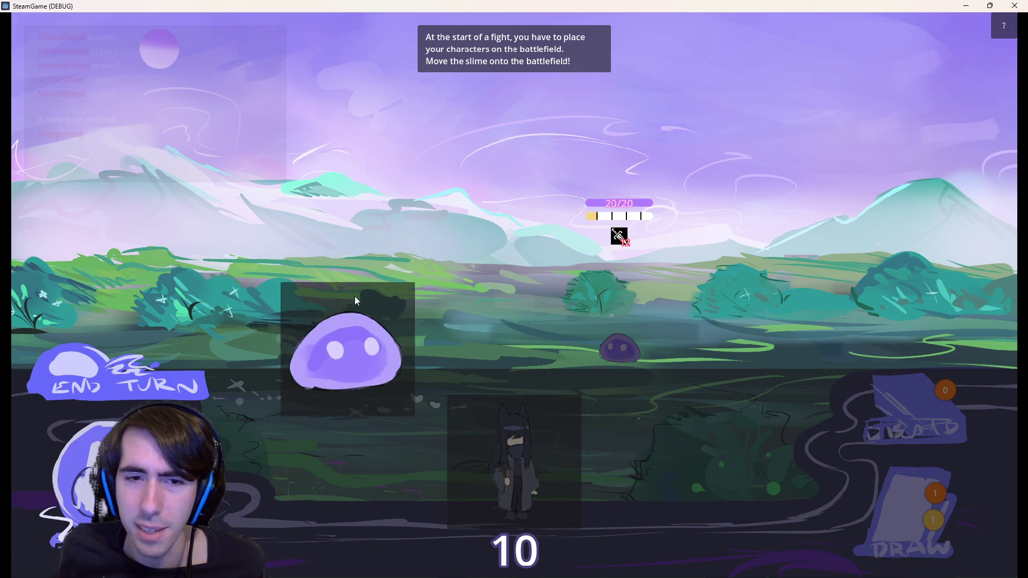
drag(354, 297, 282, 322)
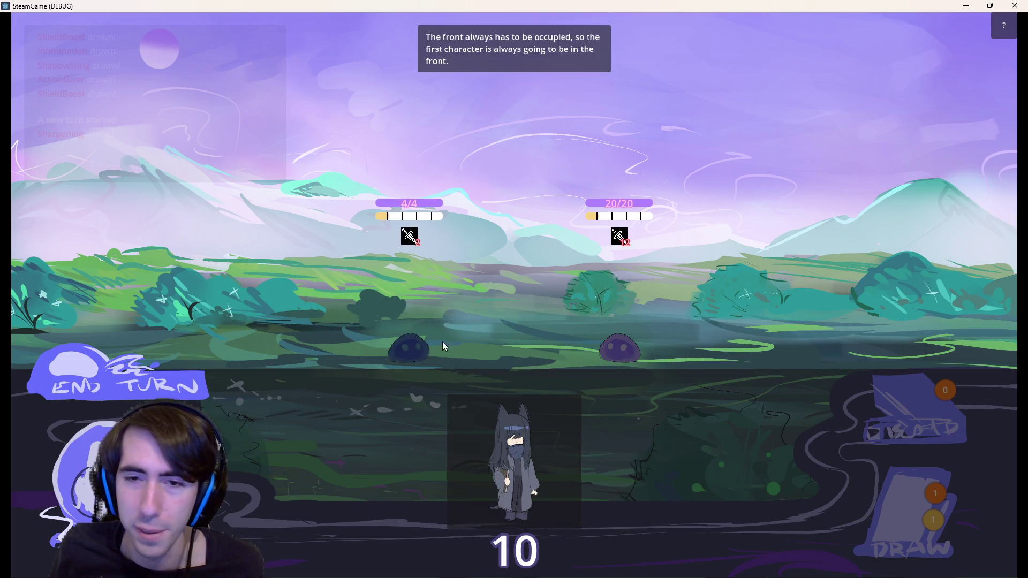
mouse_move(525, 460)
mouse_down()
mouse_move(263, 322)
mouse_move(293, 282)
mouse_up()
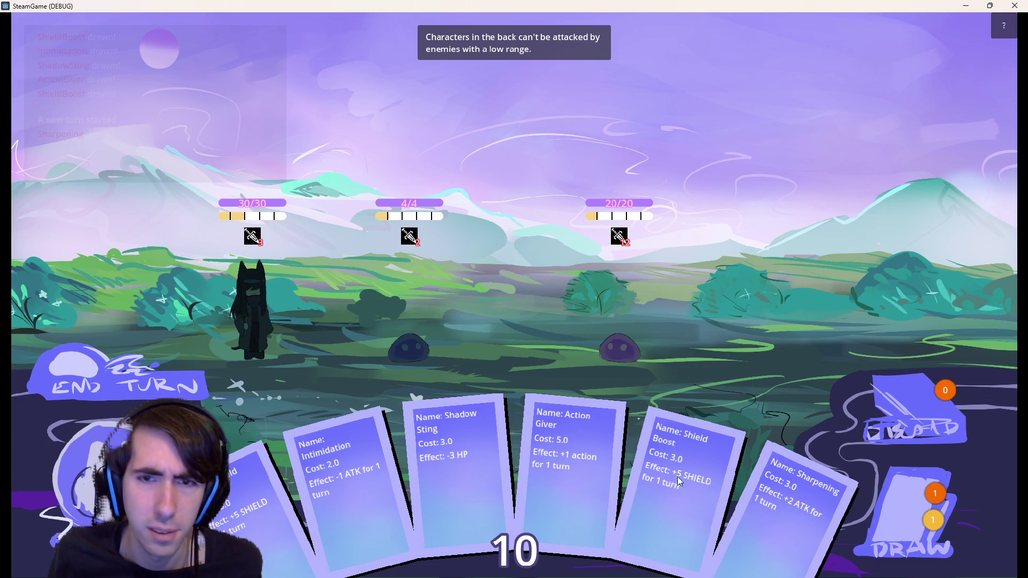
drag(493, 413, 640, 318)
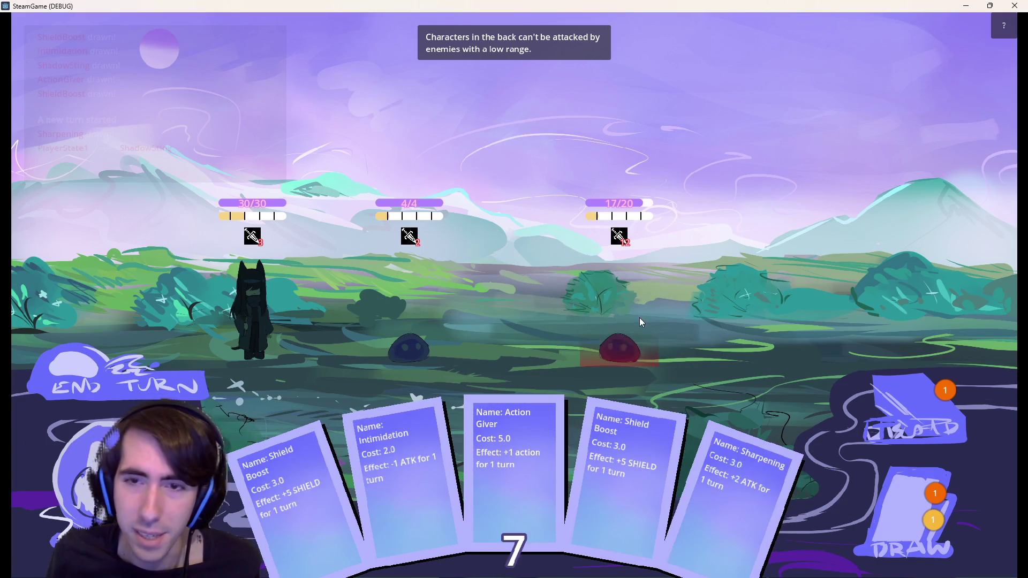
drag(611, 470, 396, 326)
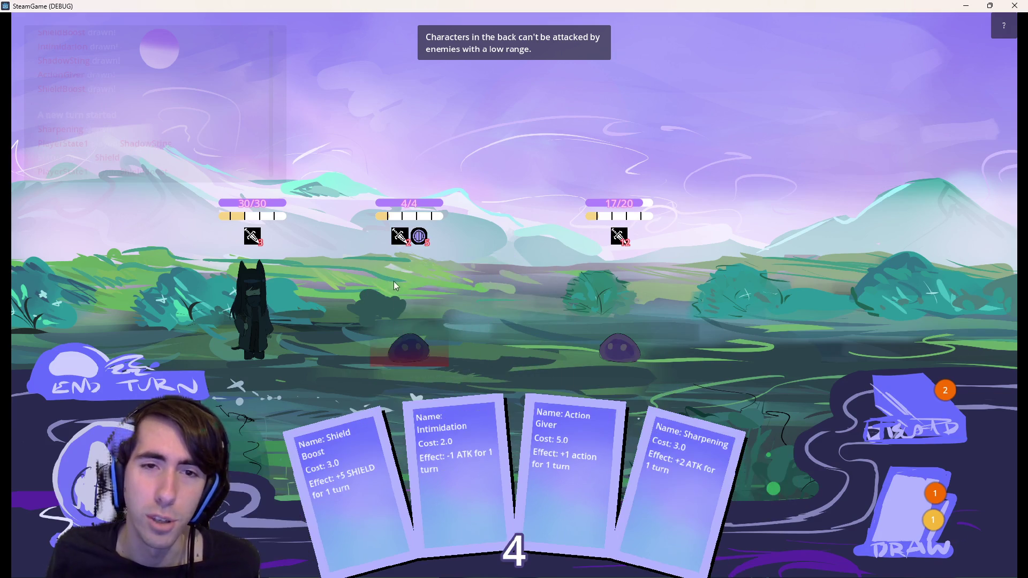
mouse_move(419, 237)
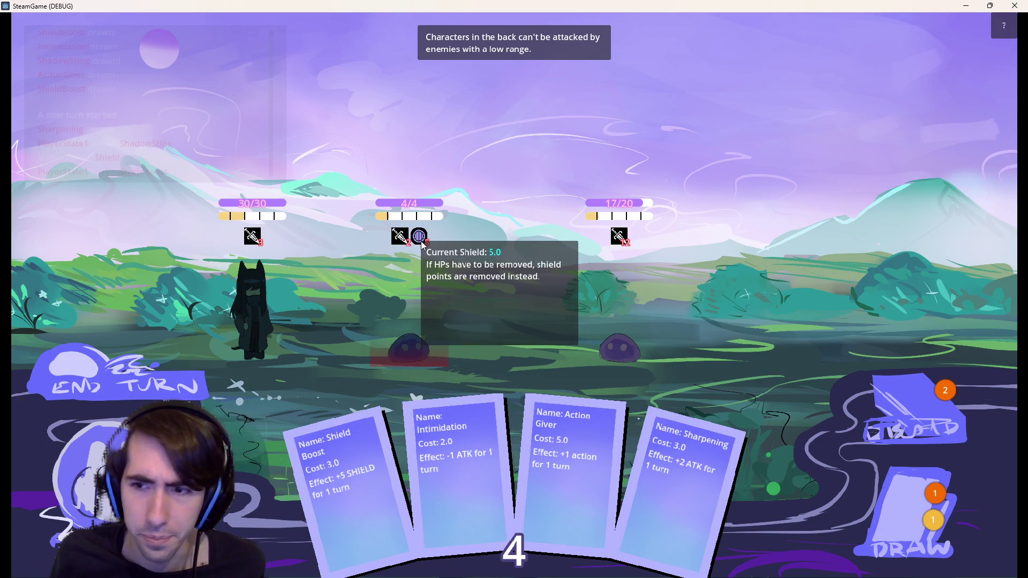
click(136, 382)
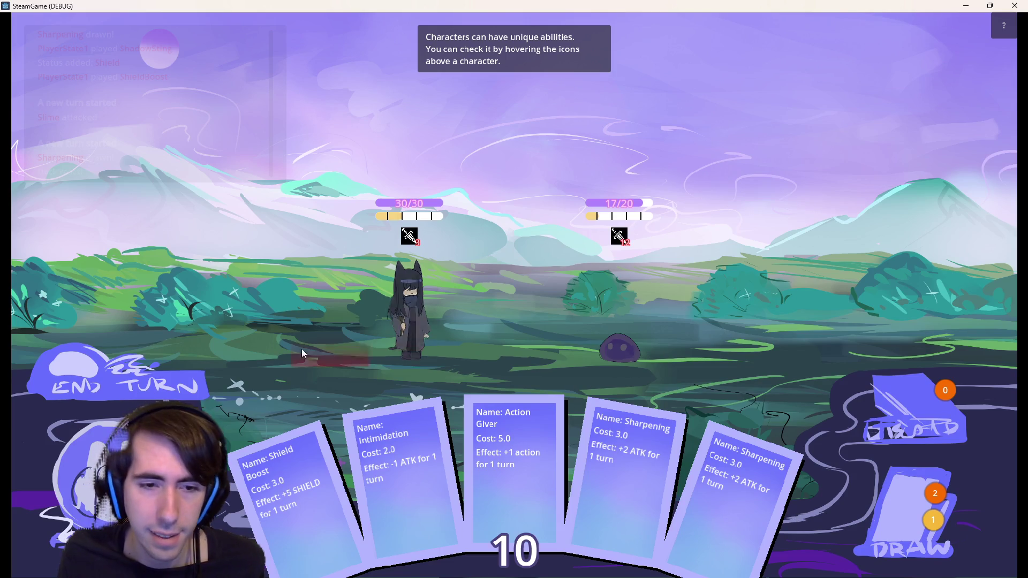
- Play Shield Boost and two Sharpenings on the character, draw a card, try Action Giver and end the turn
drag(279, 517, 423, 323)
drag(555, 474, 420, 329)
mouse_move(428, 236)
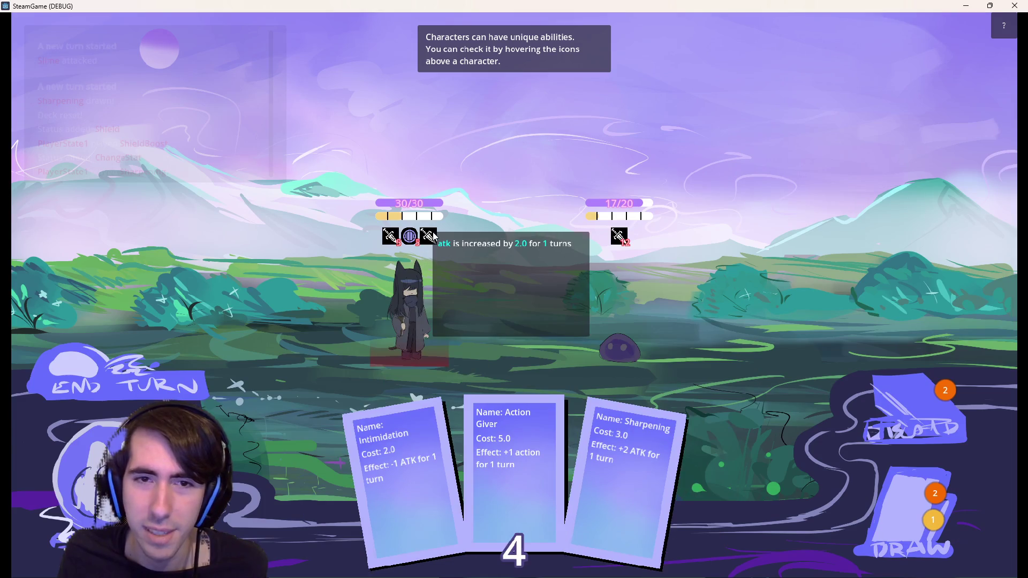
drag(614, 473, 428, 337)
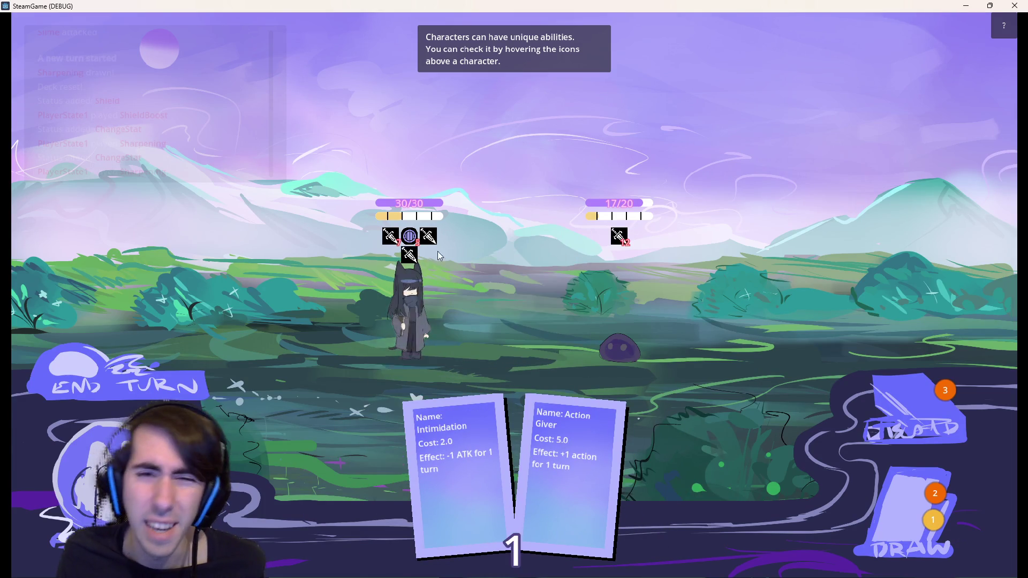
click(899, 510)
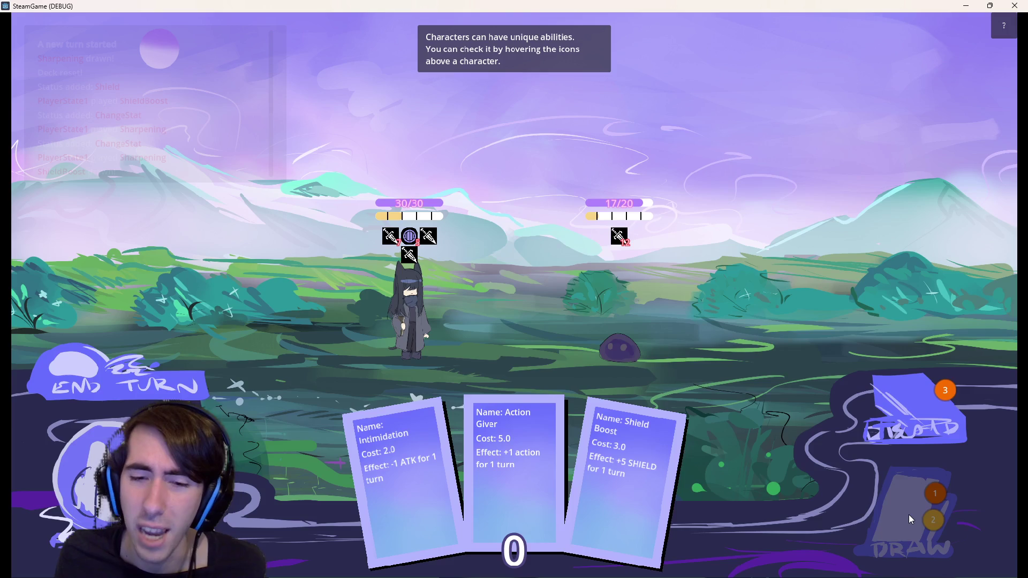
drag(514, 467, 451, 313)
click(625, 313)
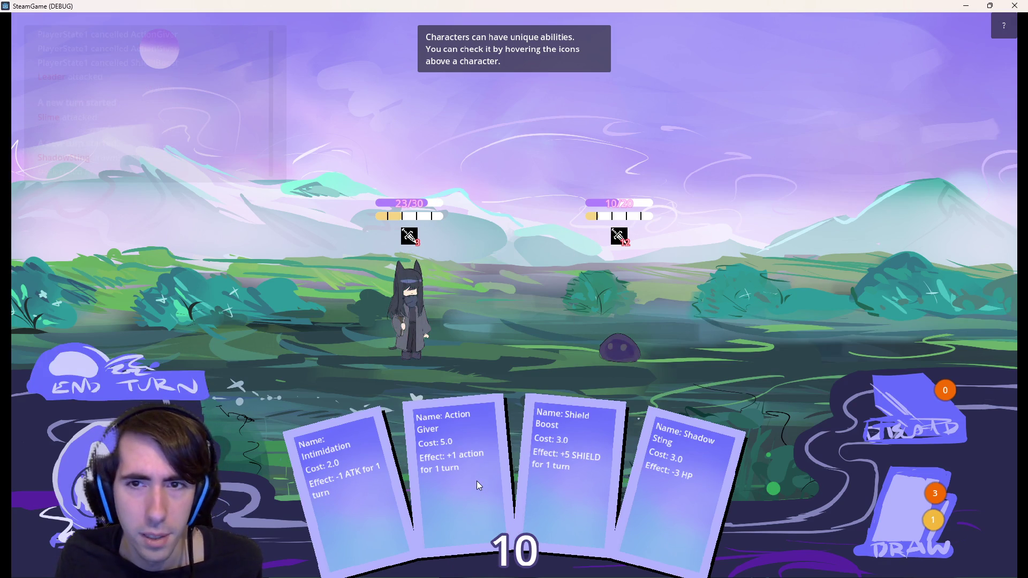
- Play Action Giver, draw two cards, then cast Intimidation and Shadow Sting on the slime and Sharpening on yourself
drag(460, 419, 413, 328)
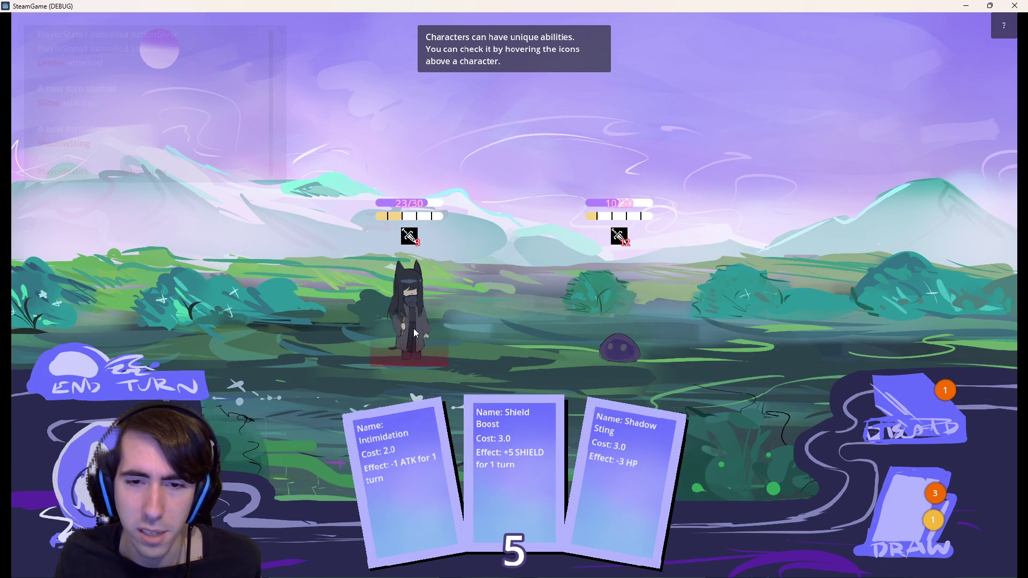
click(903, 515)
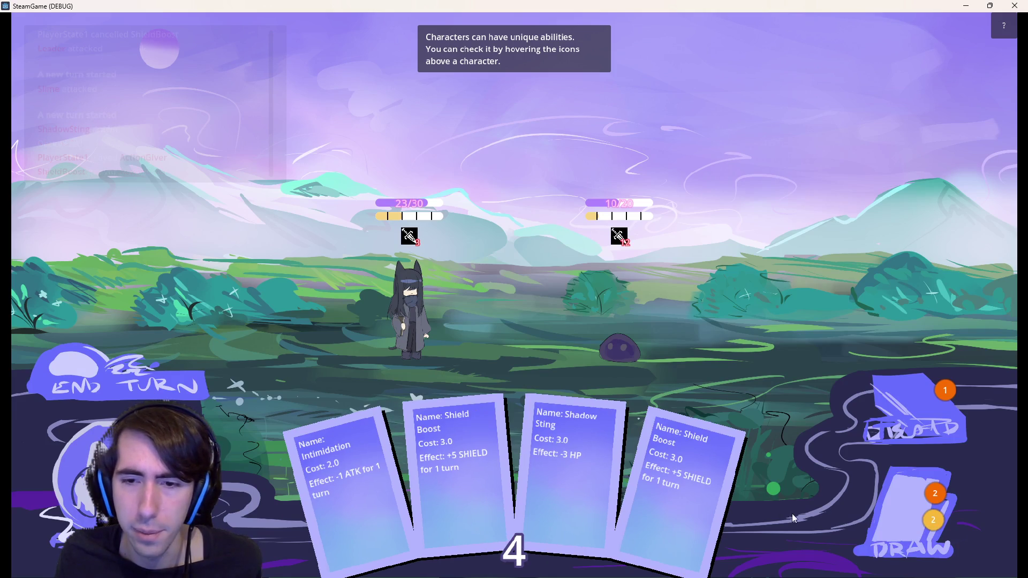
click(907, 516)
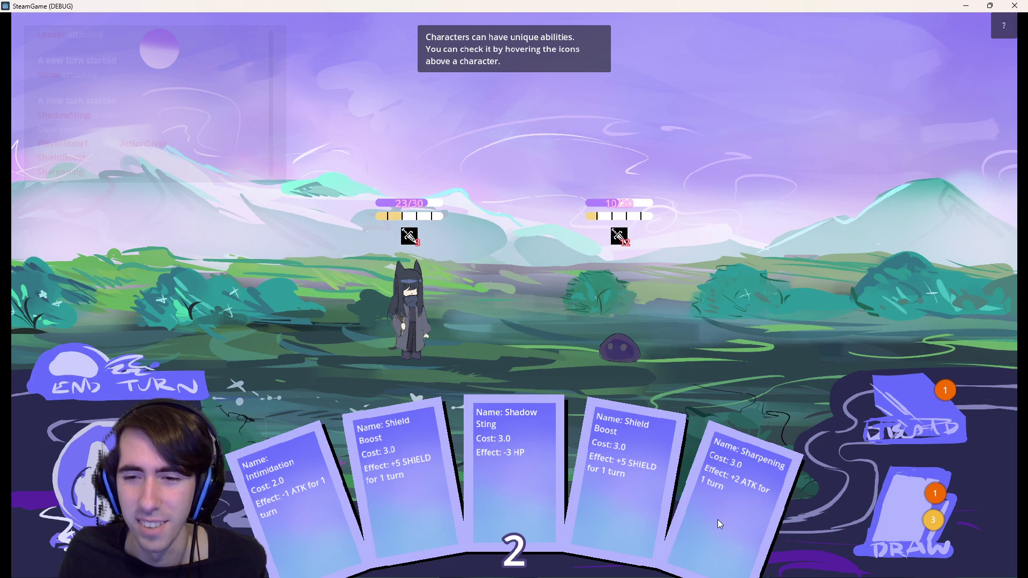
mouse_move(695, 519)
mouse_down()
mouse_move(508, 367)
mouse_move(415, 340)
mouse_up()
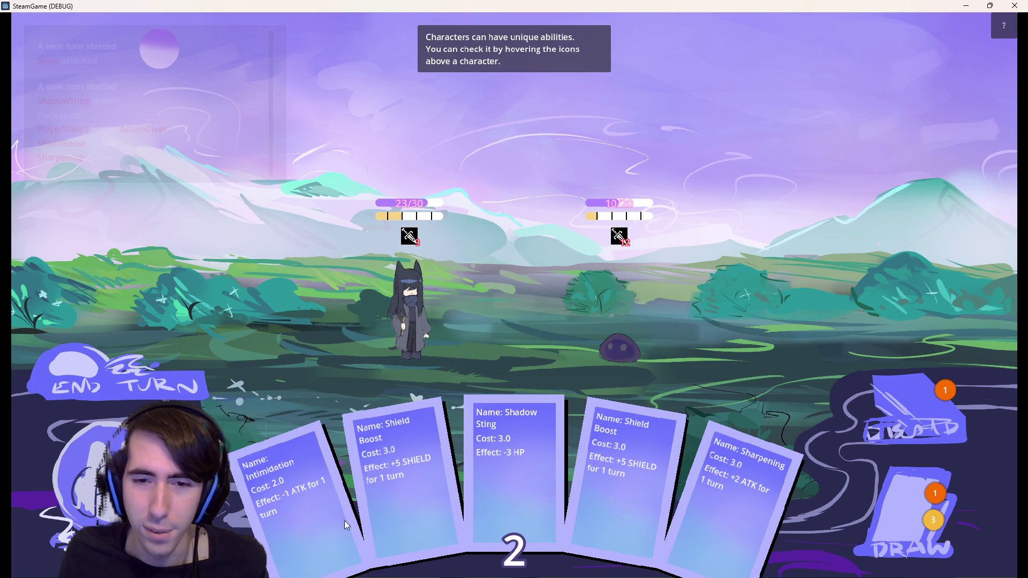
drag(313, 516, 632, 336)
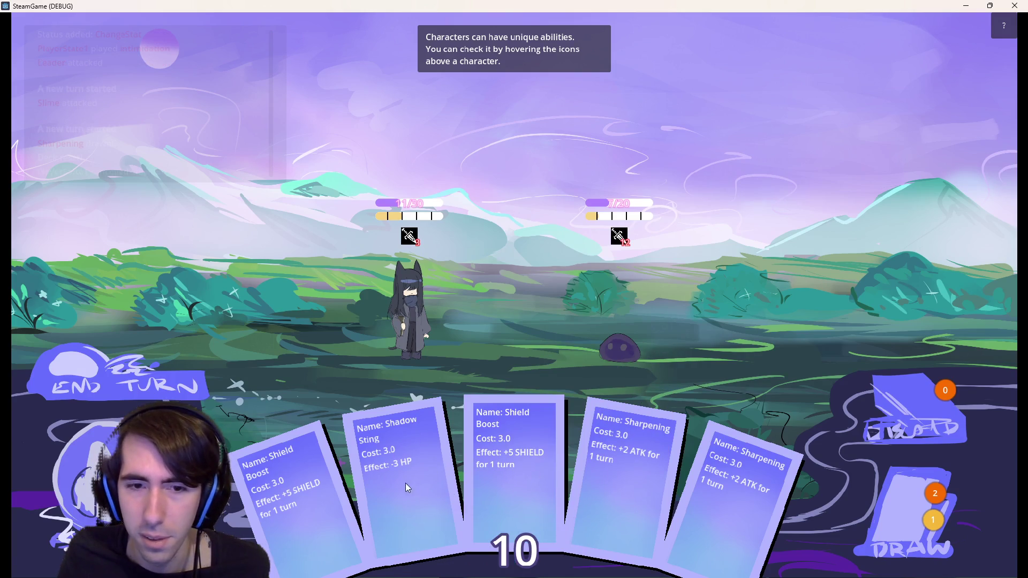
drag(405, 483, 616, 324)
drag(570, 461, 421, 317)
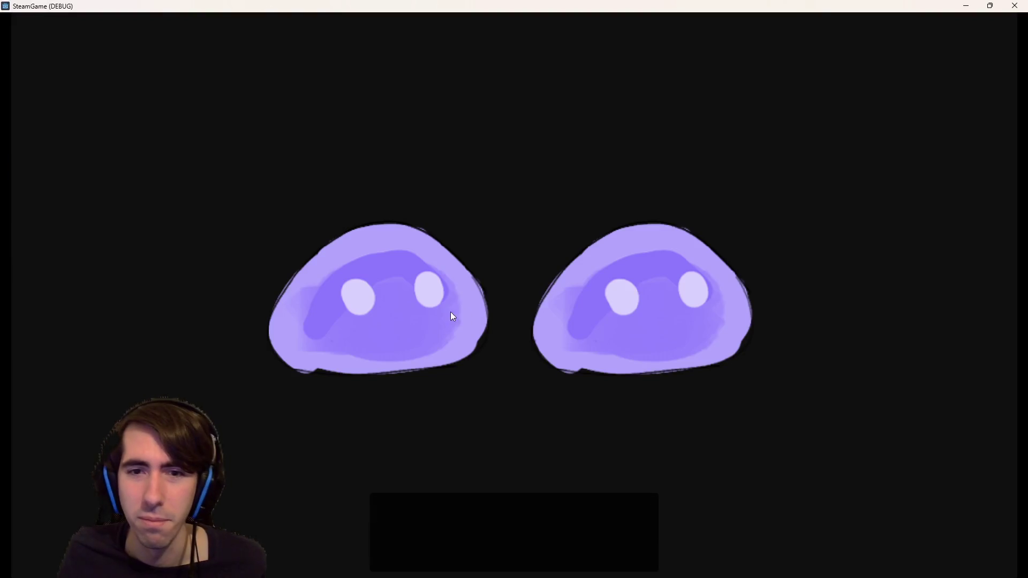
- Accept the two slimes, place the character and slimes on the battlefield, then stop the game
click(529, 294)
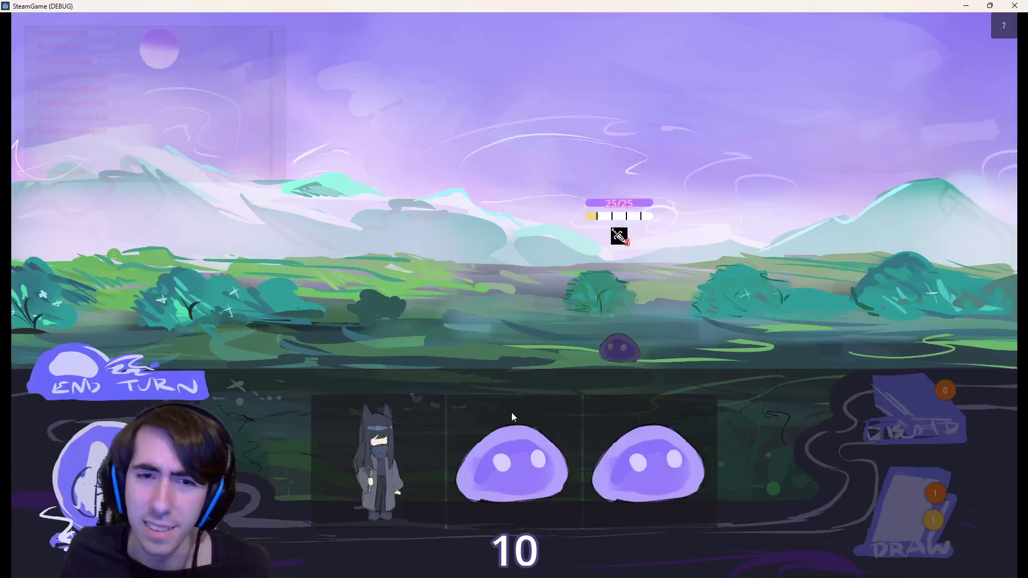
mouse_move(354, 462)
mouse_down()
mouse_move(304, 486)
mouse_move(397, 424)
mouse_move(308, 321)
mouse_up()
drag(514, 470, 249, 313)
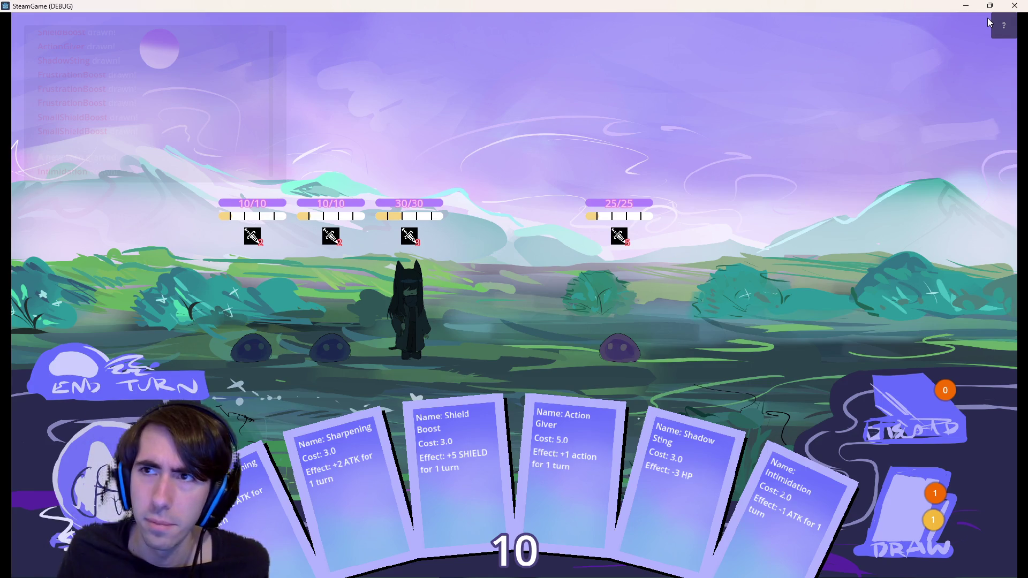
click(1014, 6)
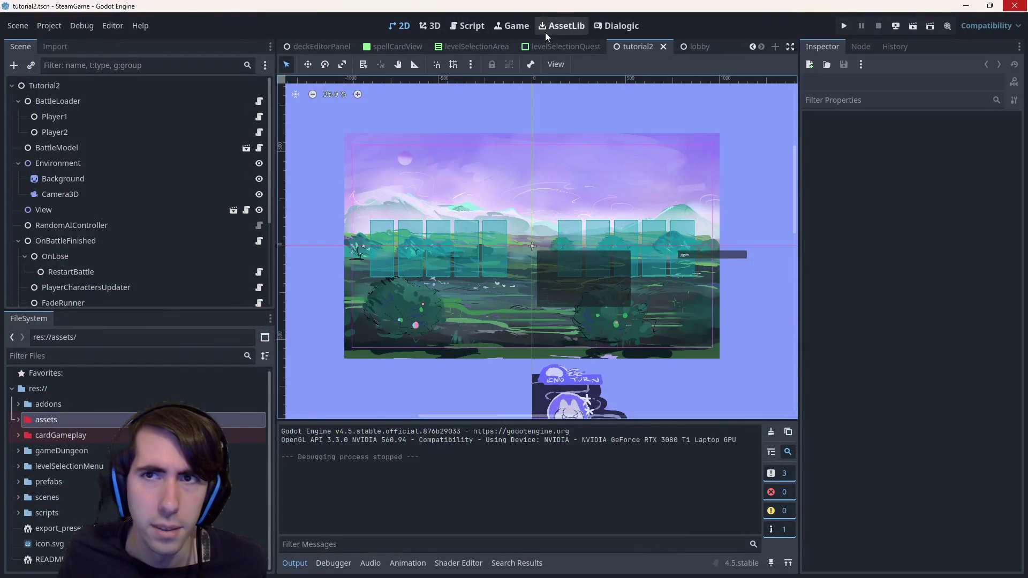
- Run the lobby scene and head out on an Adventure to the zone screen
click(696, 47)
click(913, 29)
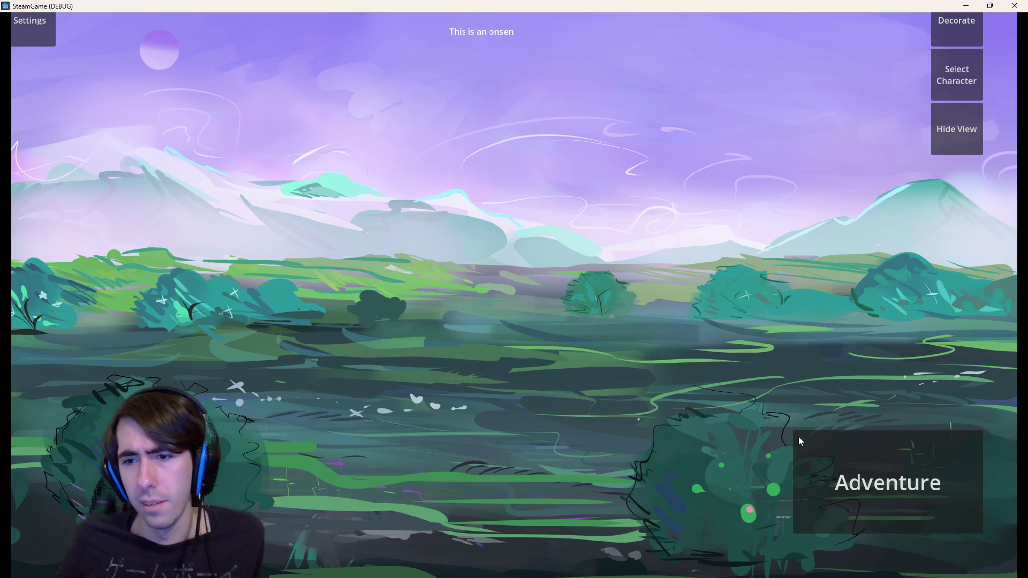
click(810, 465)
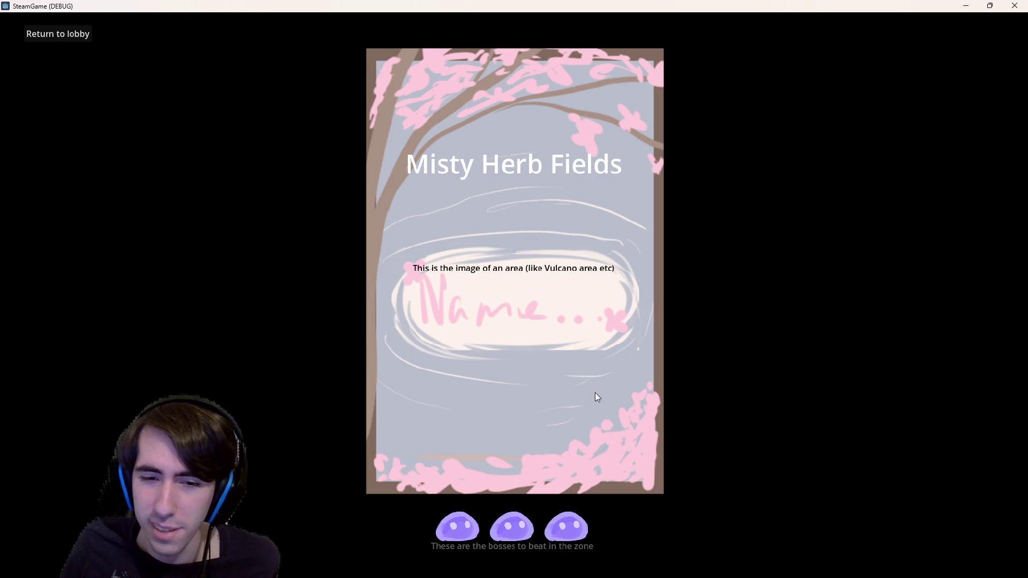
- Bring up the Misty Herb Fields quest list and start the first Scouting quest
click(505, 233)
click(226, 212)
click(278, 183)
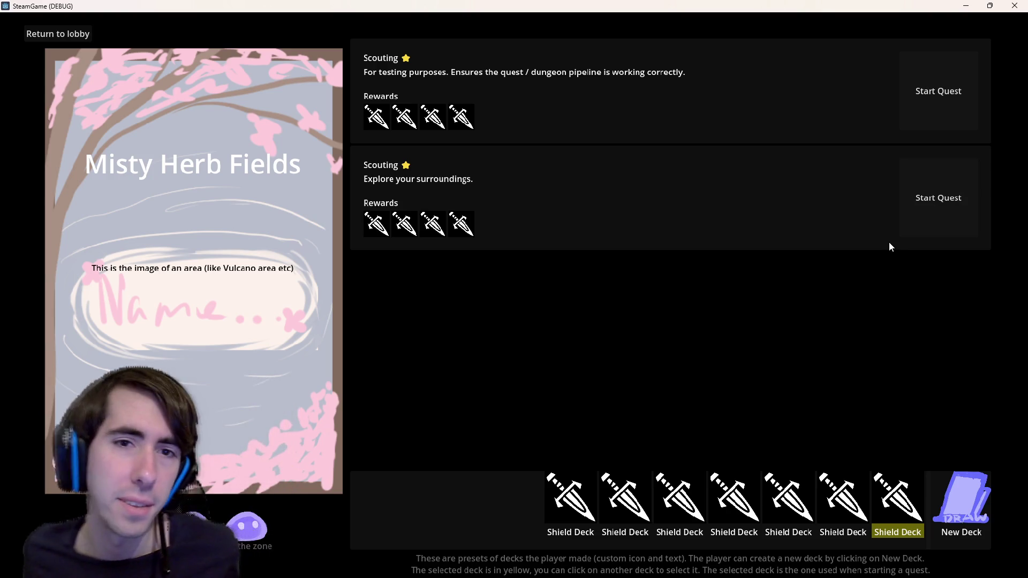
click(920, 98)
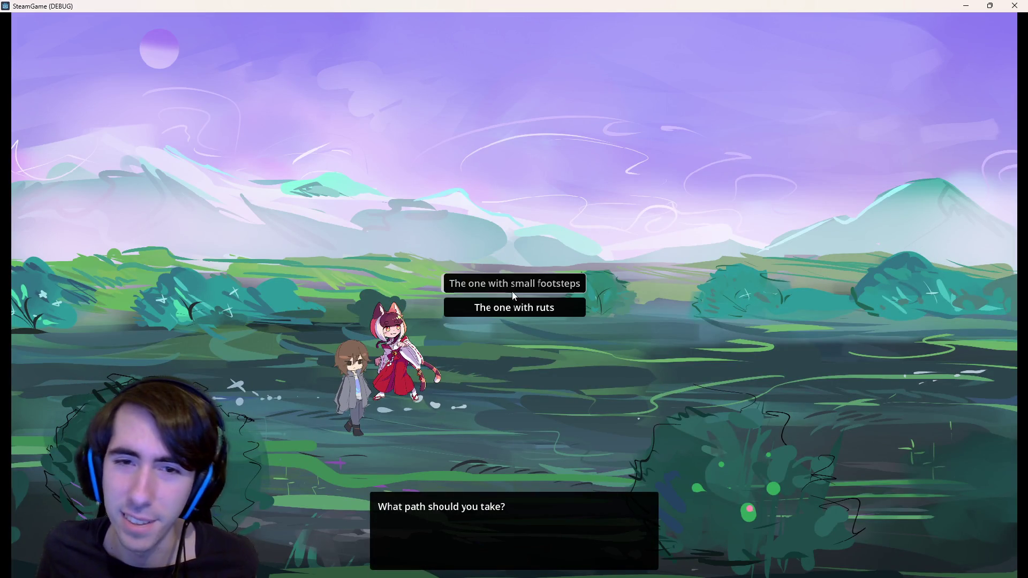
- Choose the small-footsteps path, ignore the dog, then stop the running game
click(504, 289)
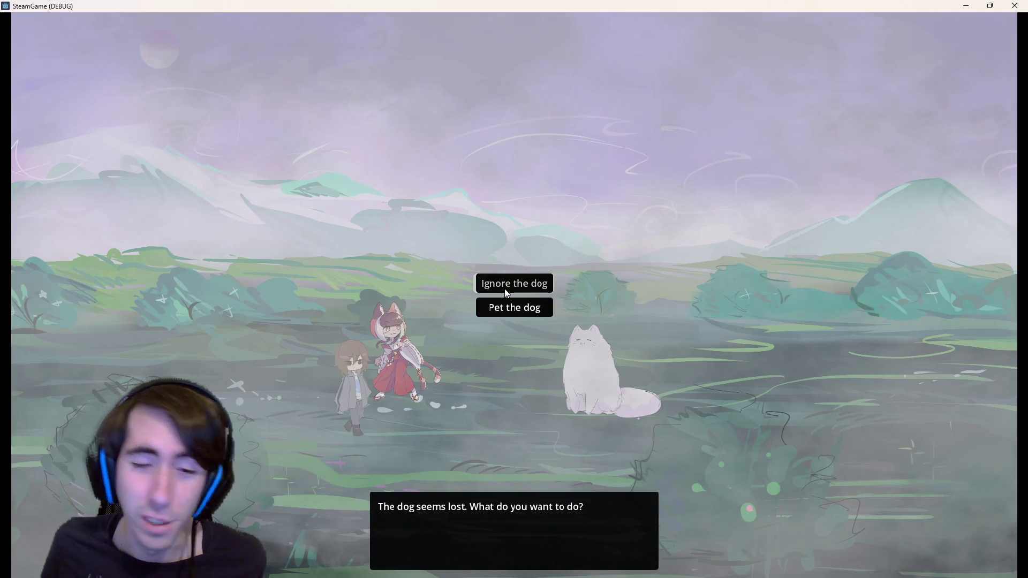
click(504, 294)
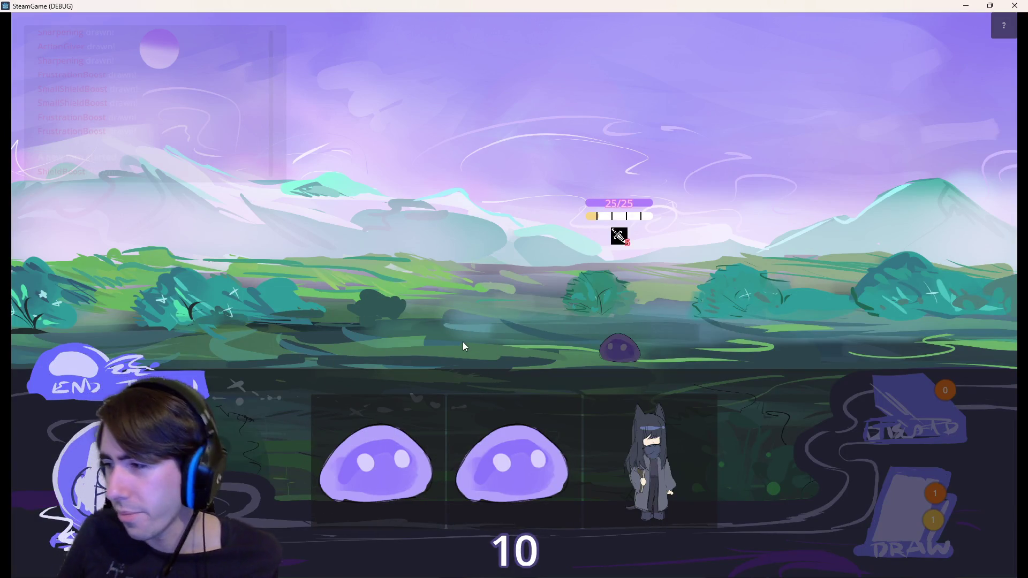
click(1014, 6)
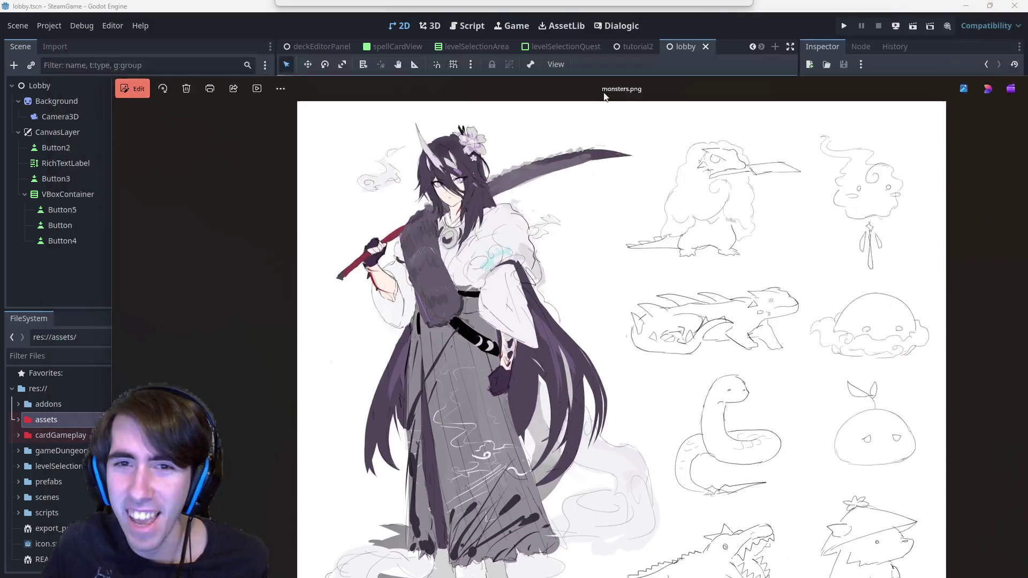
- Move the monsters.png Photos window into view, then close it to return to Godot
drag(587, 99, 459, 56)
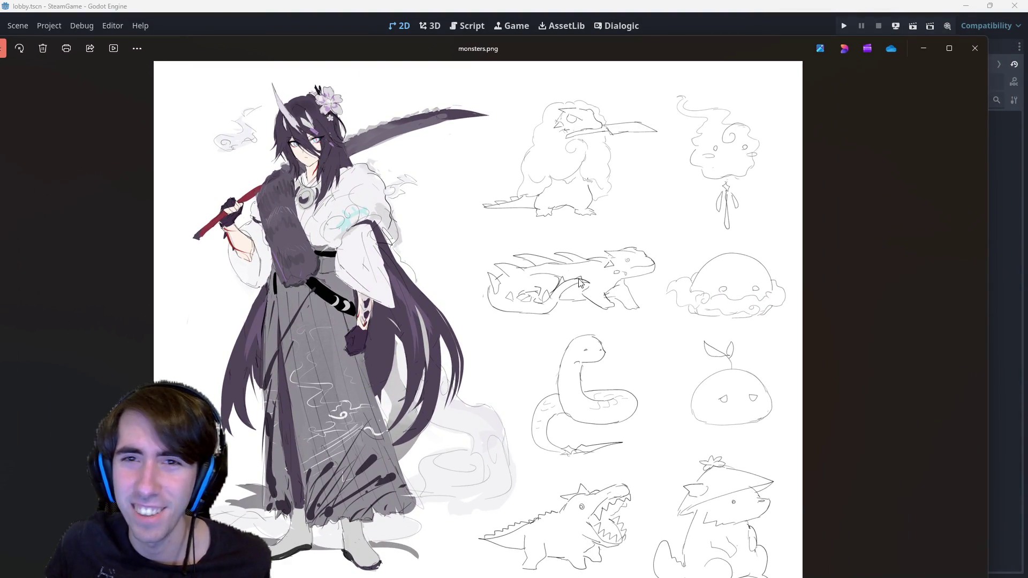
scroll(579, 282, up, 2)
scroll(579, 283, up, 1)
scroll(740, 206, down, 1)
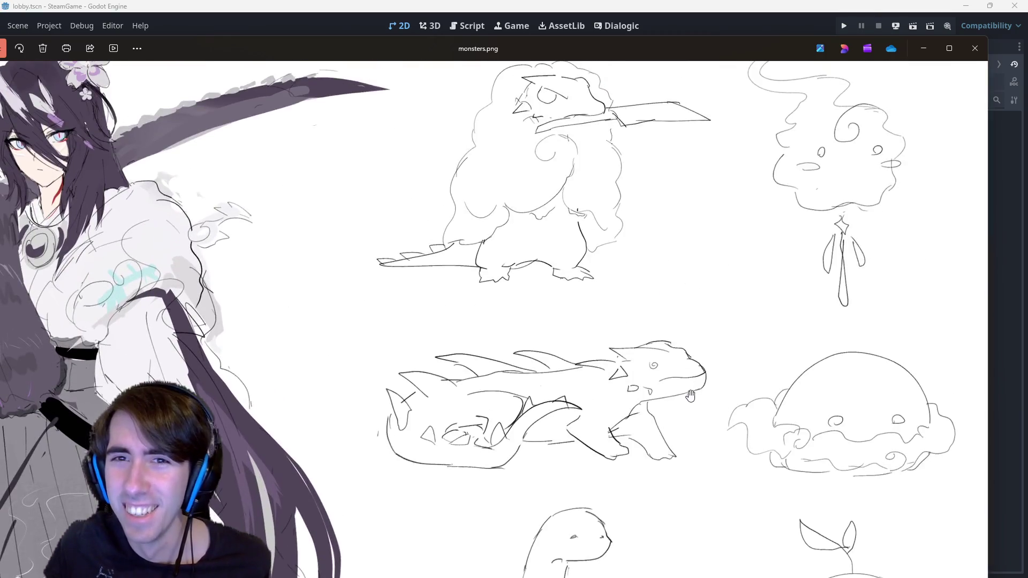
scroll(609, 356, up, 1)
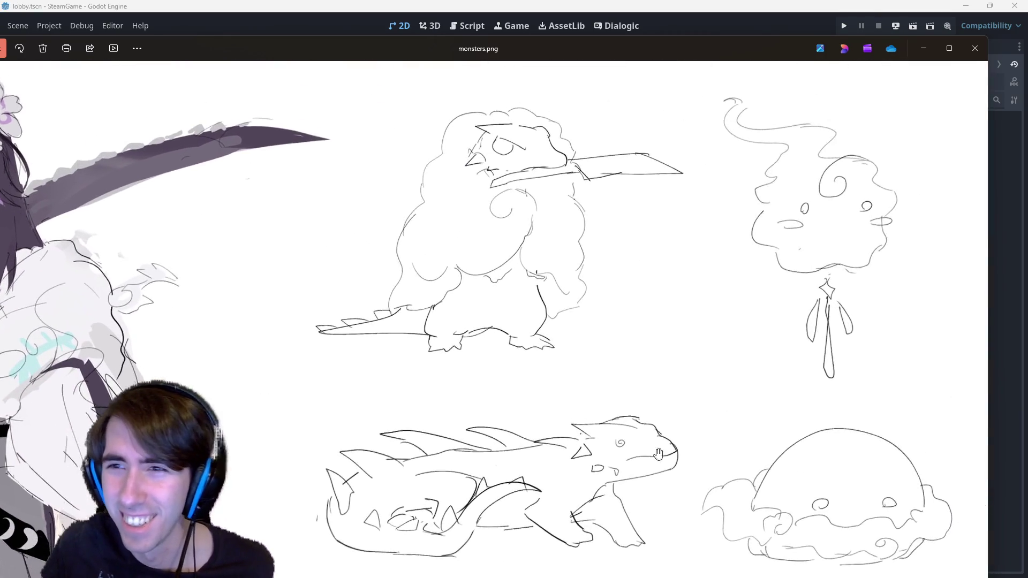
scroll(726, 525, down, 5)
scroll(659, 249, down, 5)
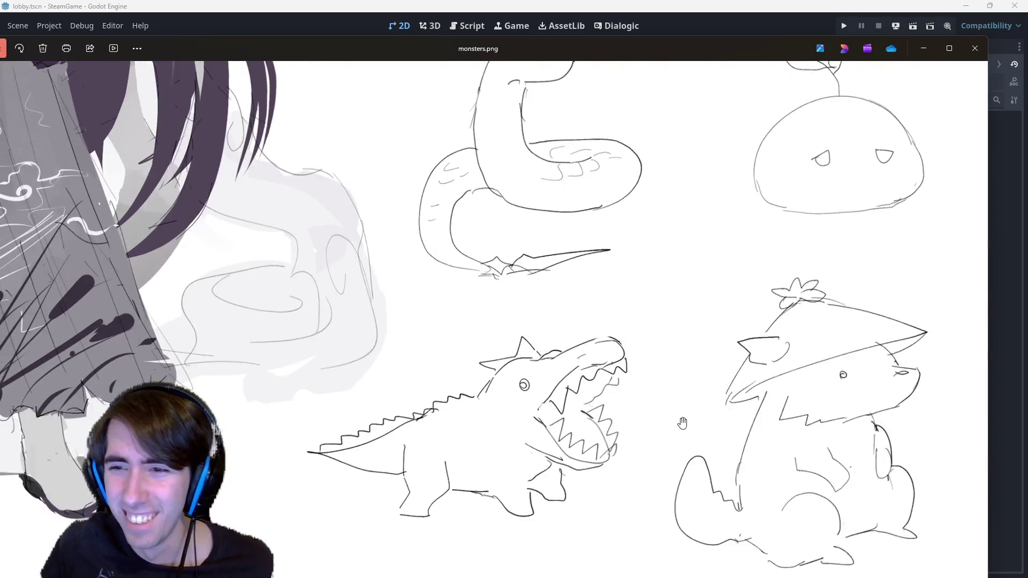
scroll(819, 249, down, 1)
key(alt+F4)
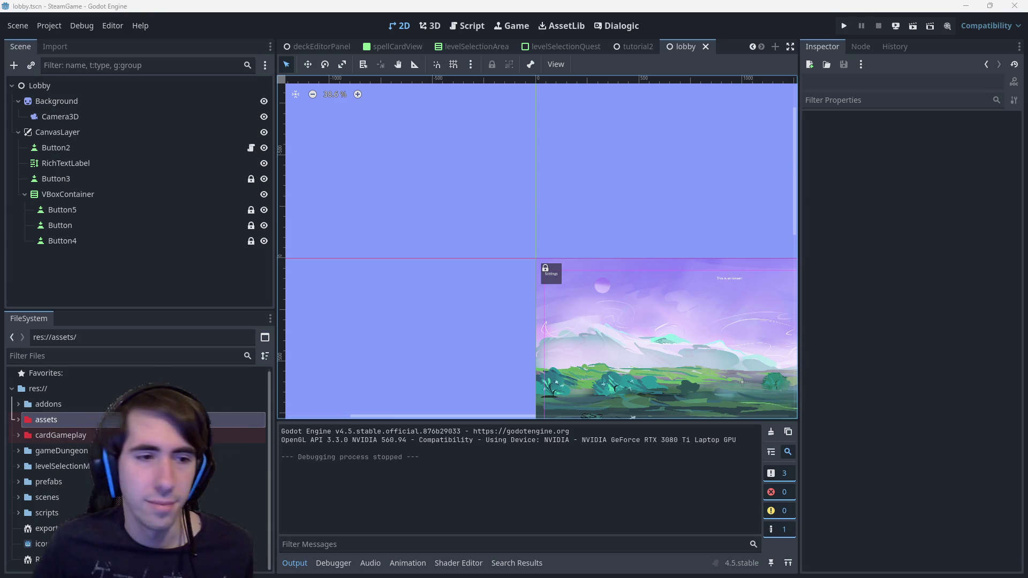
click(85, 434)
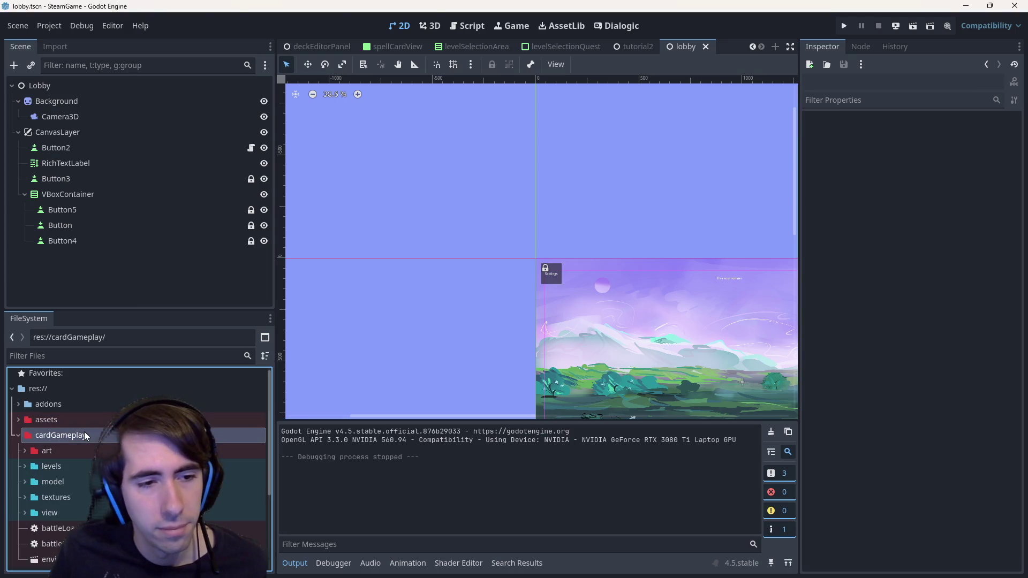
double_click(85, 418)
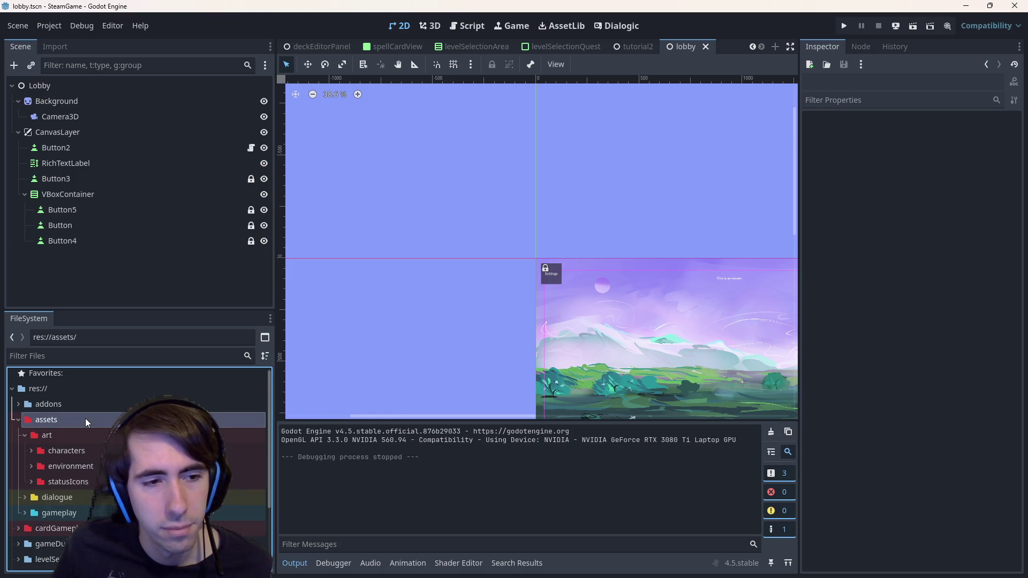
double_click(86, 419)
click(81, 405)
double_click(83, 404)
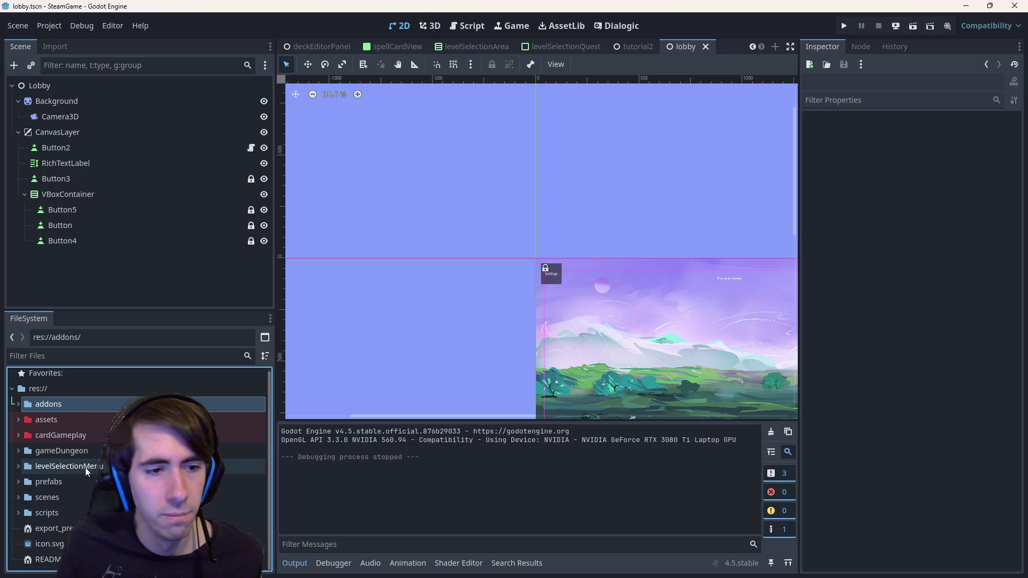
double_click(79, 437)
double_click(81, 449)
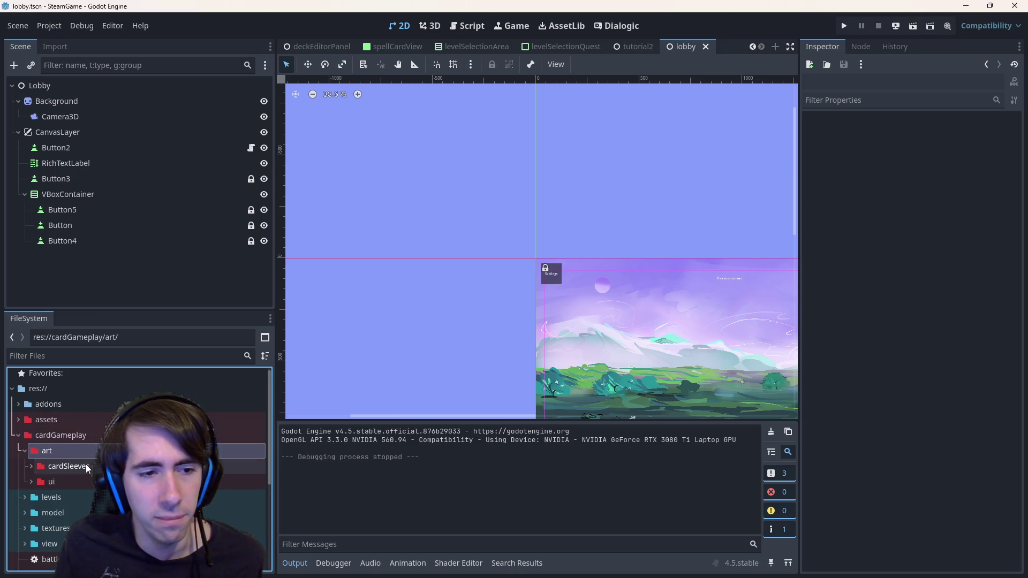
click(85, 466)
double_click(87, 481)
scroll(86, 480, down, 3)
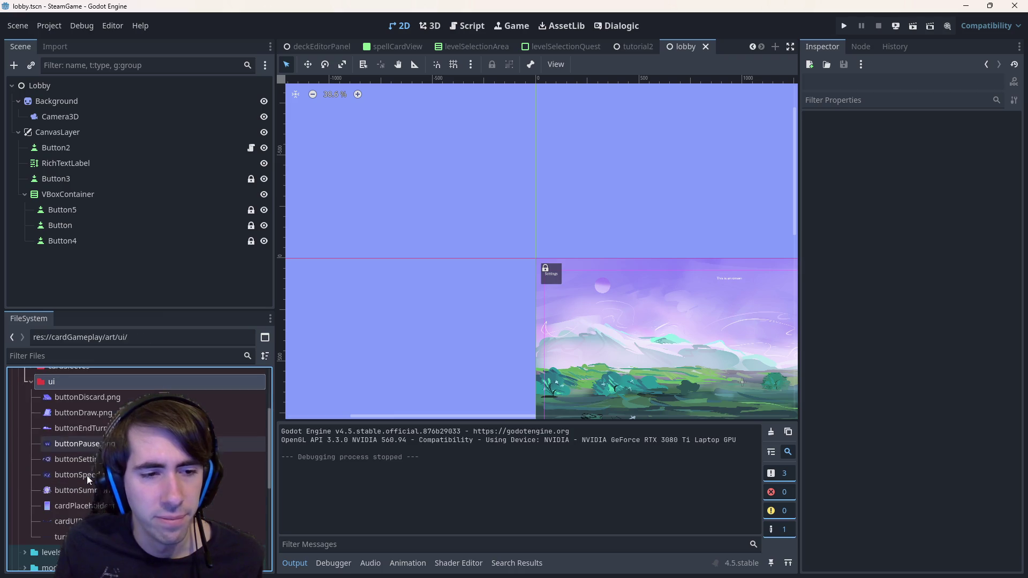
scroll(81, 506, up, 3)
scroll(80, 510, down, 5)
scroll(80, 510, down, 3)
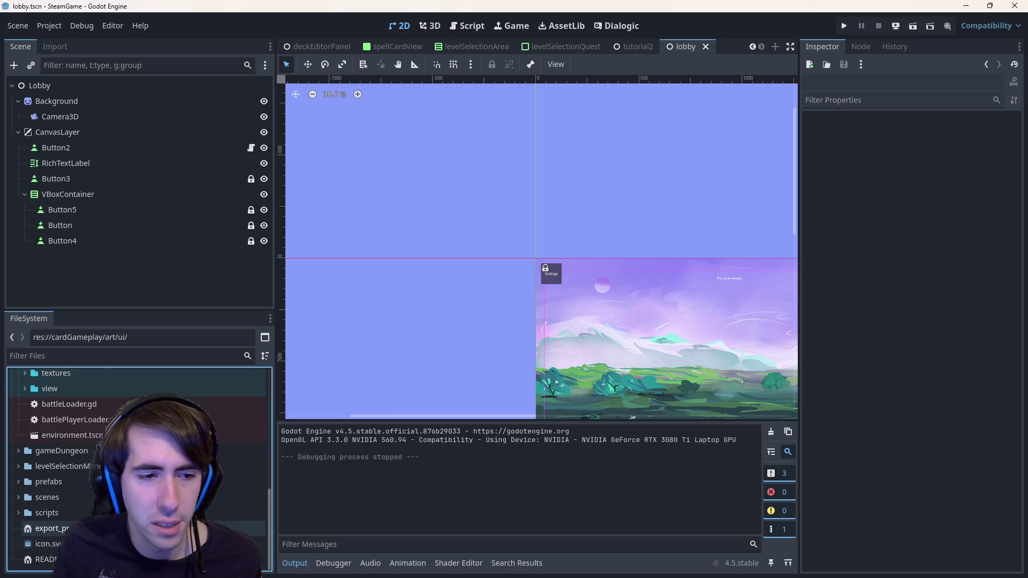
scroll(80, 506, up, 5)
scroll(81, 506, up, 2)
scroll(137, 466, up, 3)
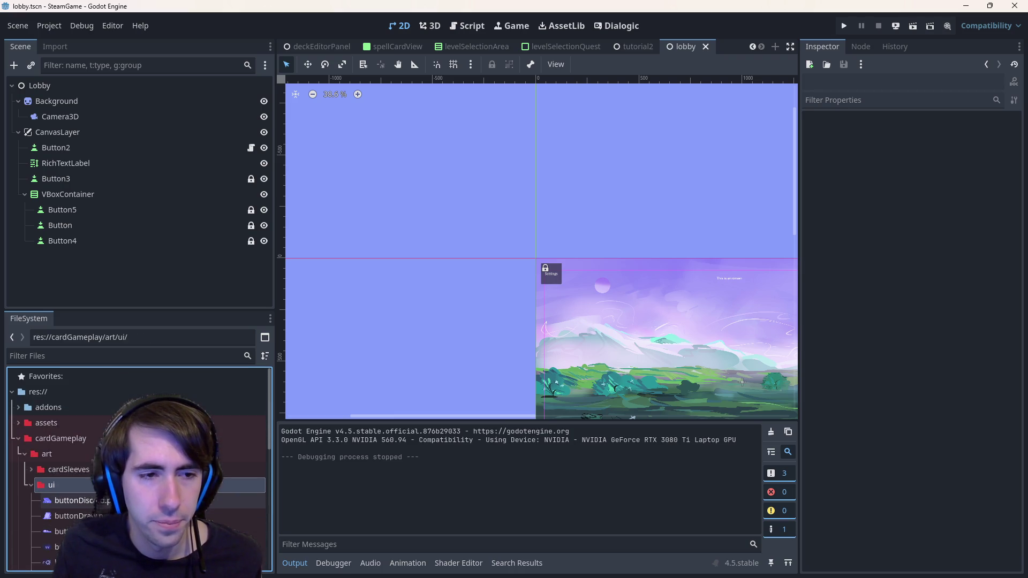
scroll(85, 463, down, 3)
scroll(85, 464, up, 3)
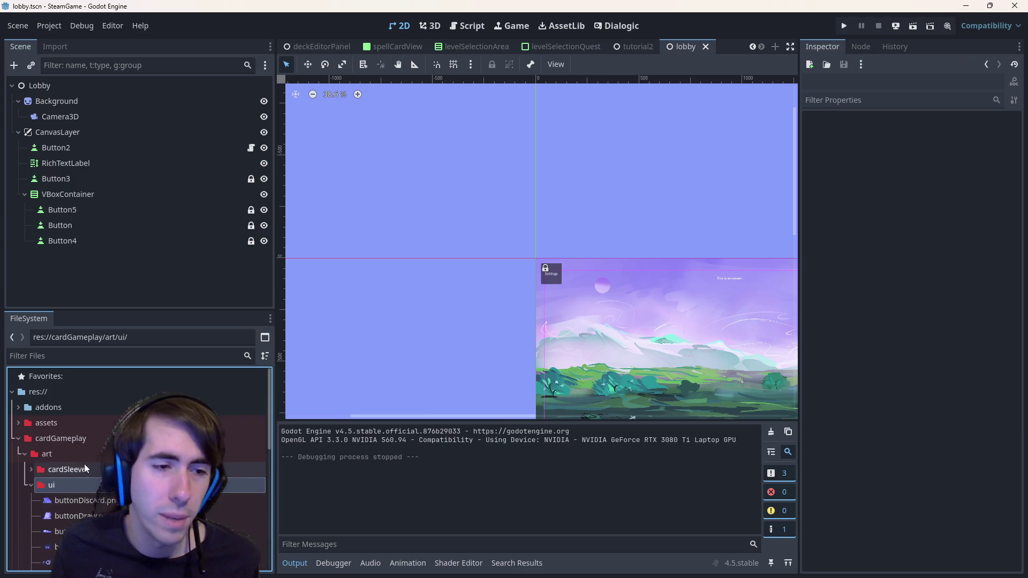
click(67, 439)
double_click(67, 439)
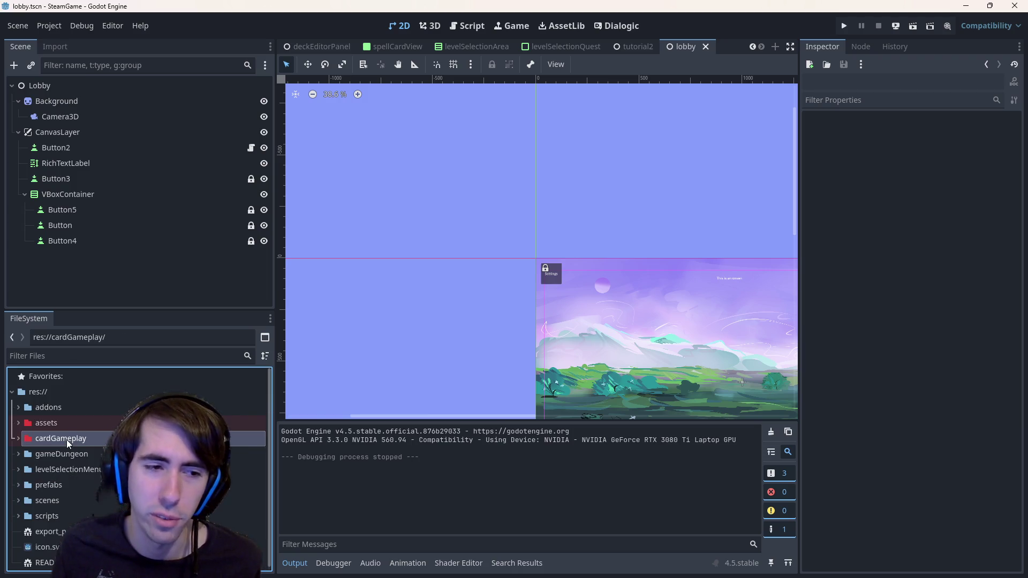
double_click(67, 439)
double_click(58, 441)
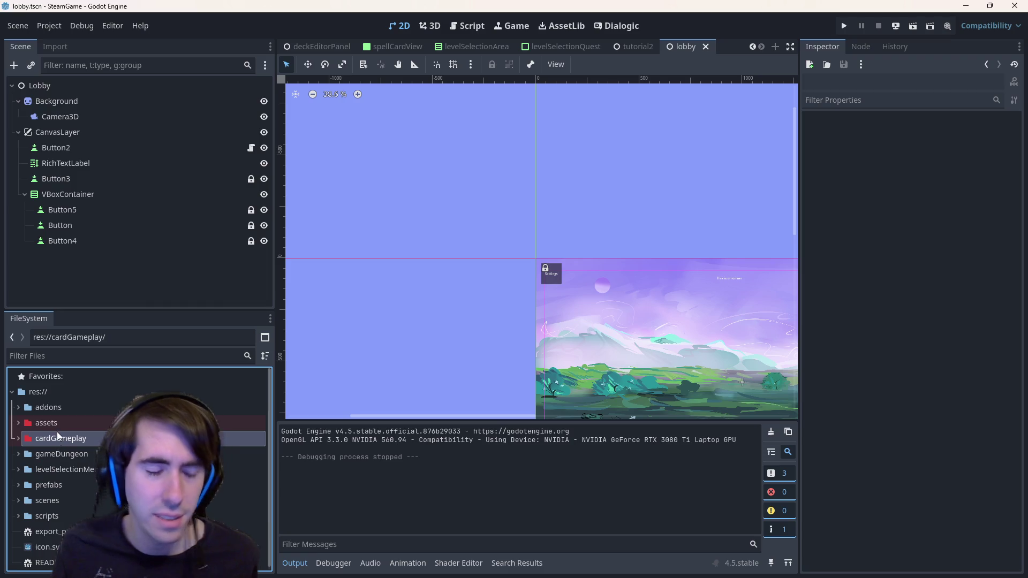
double_click(56, 424)
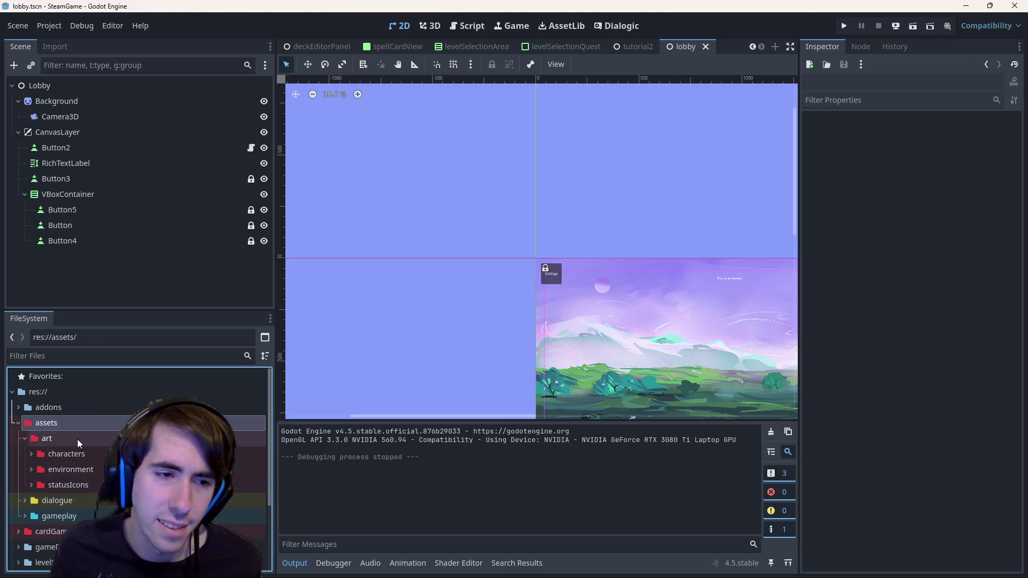
click(77, 440)
double_click(85, 466)
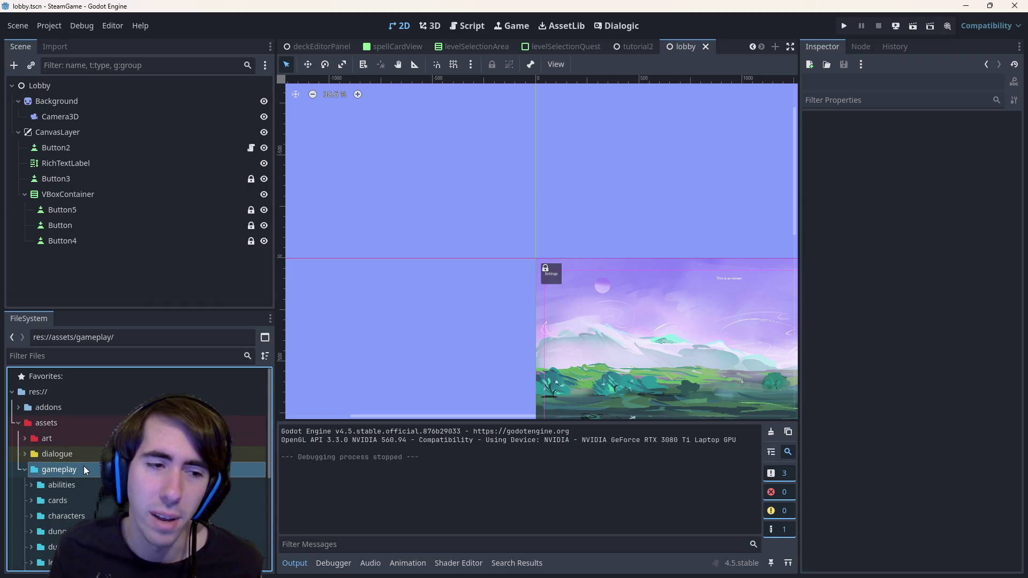
double_click(84, 467)
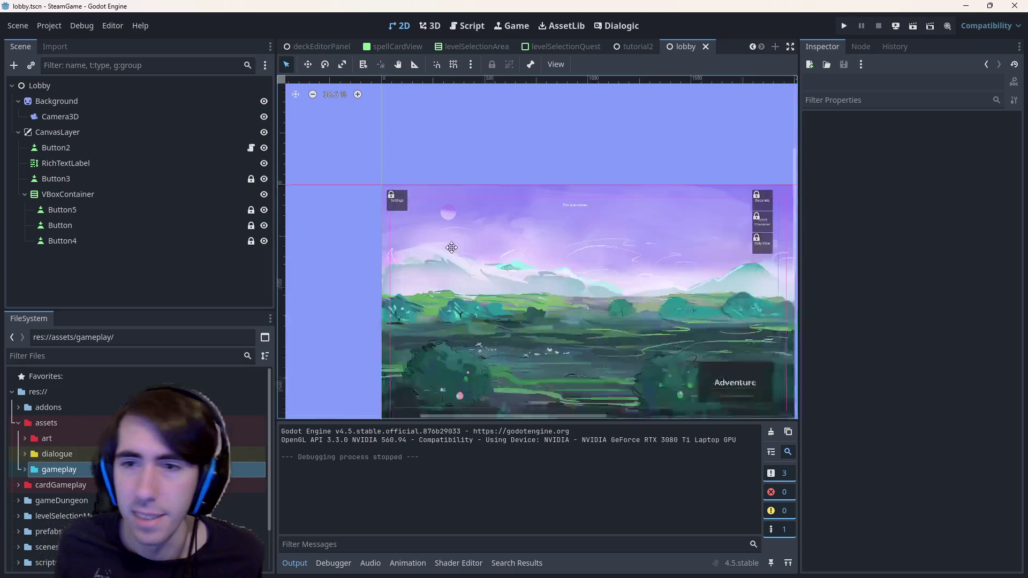
- Centre the background, select the top text label, and browse the levelSelectionMenu and scripts folders
drag(681, 354, 497, 245)
scroll(538, 268, up, 3)
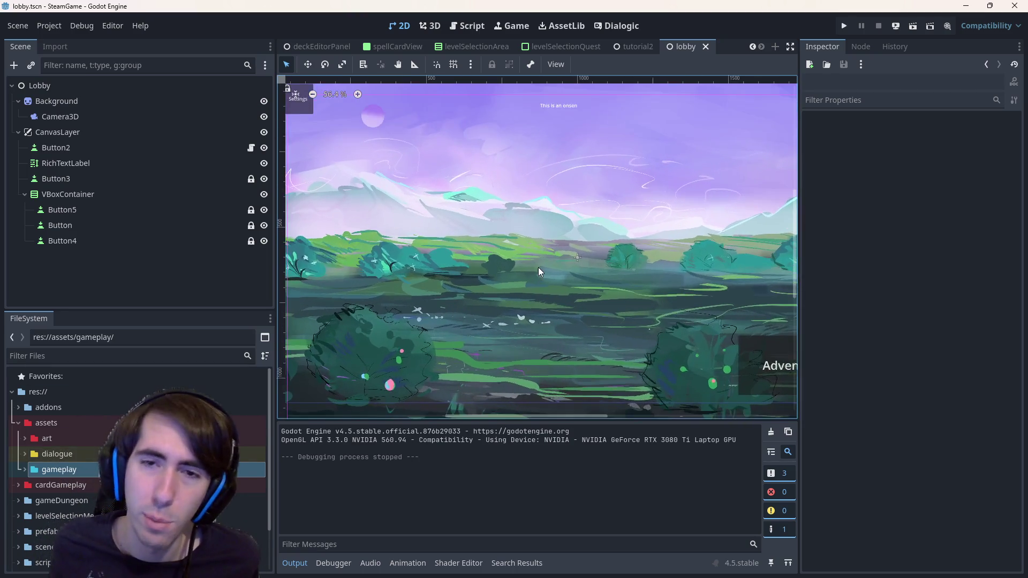
scroll(538, 268, down, 4)
click(535, 169)
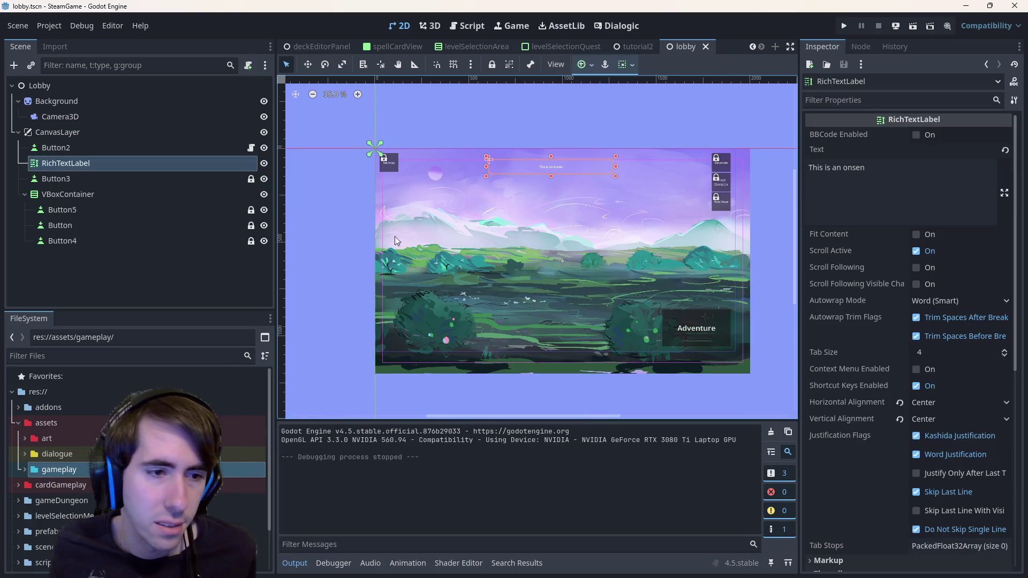
scroll(120, 450, down, 2)
double_click(68, 465)
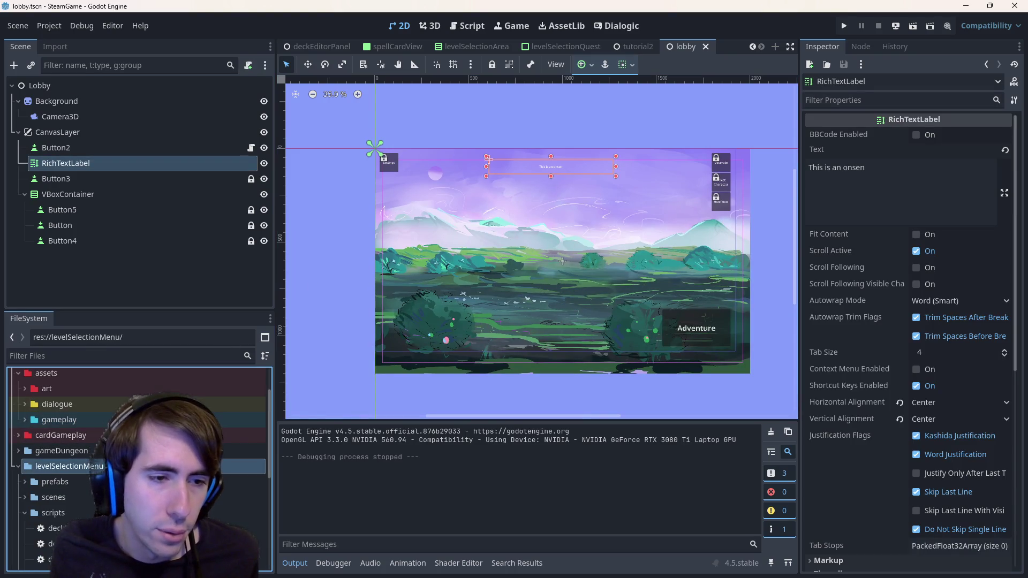
click(25, 513)
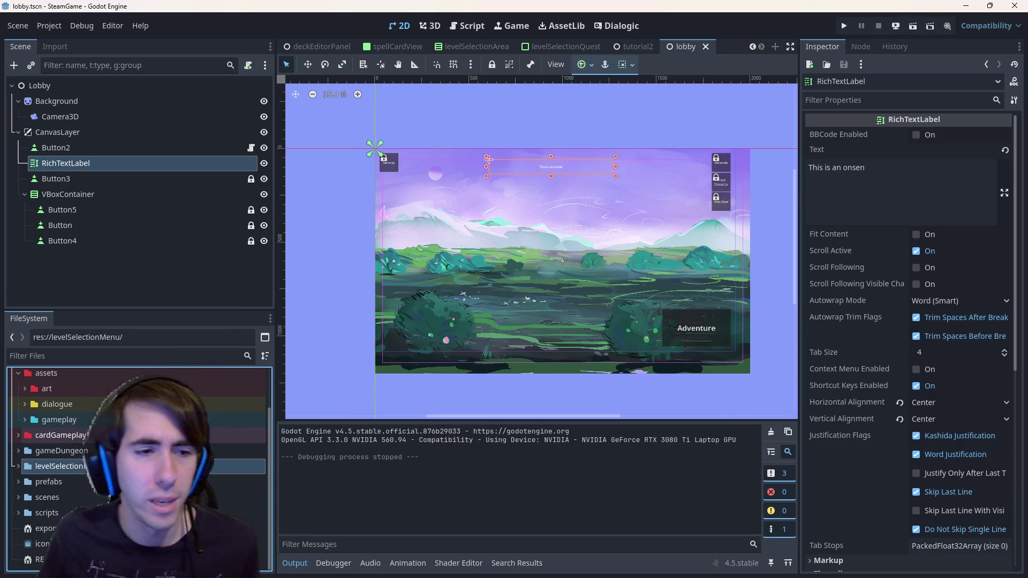
scroll(136, 466, up, 3)
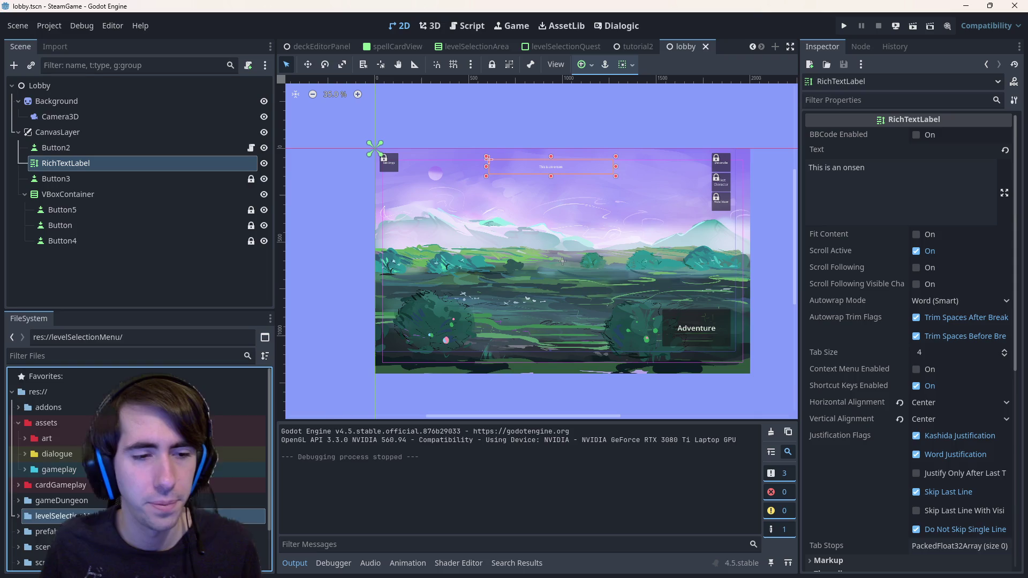
- Expand cardGameplay and peek at the assets gameplay folder, leaving its colour unchanged
click(18, 485)
scroll(80, 474, down, 1)
click(82, 463)
scroll(82, 463, down, 3)
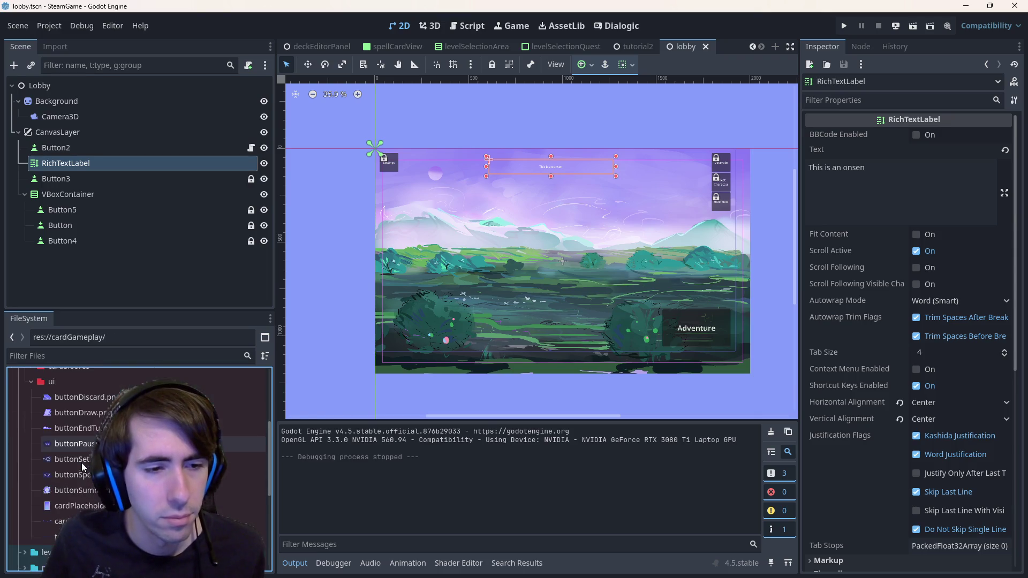
scroll(81, 463, up, 2)
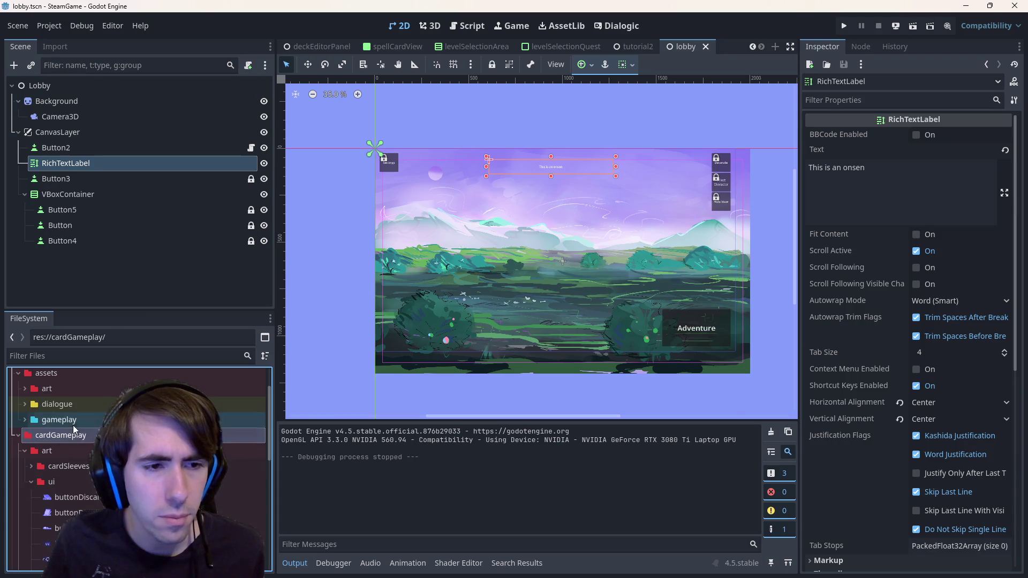
right_click(74, 424)
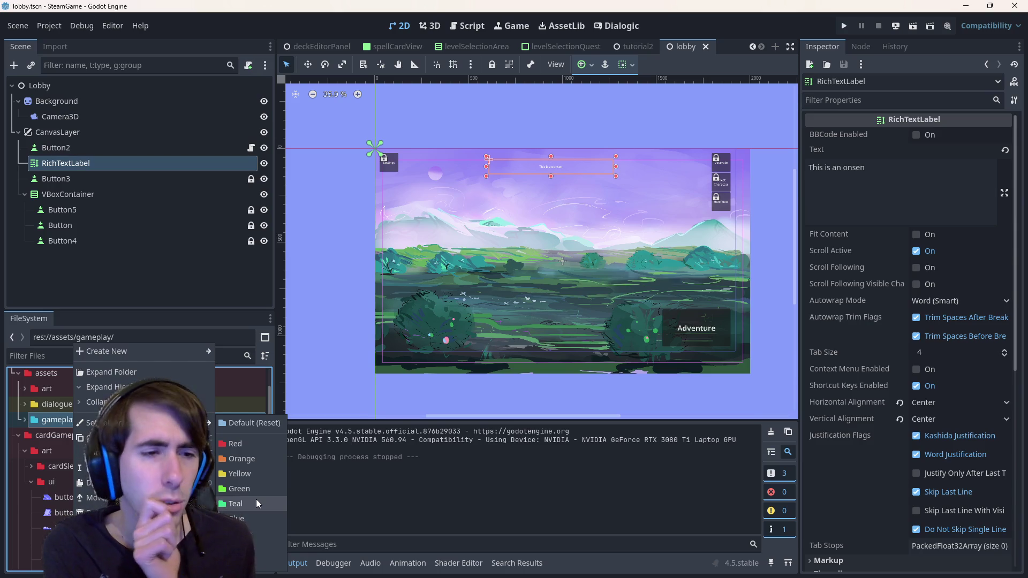
click(54, 484)
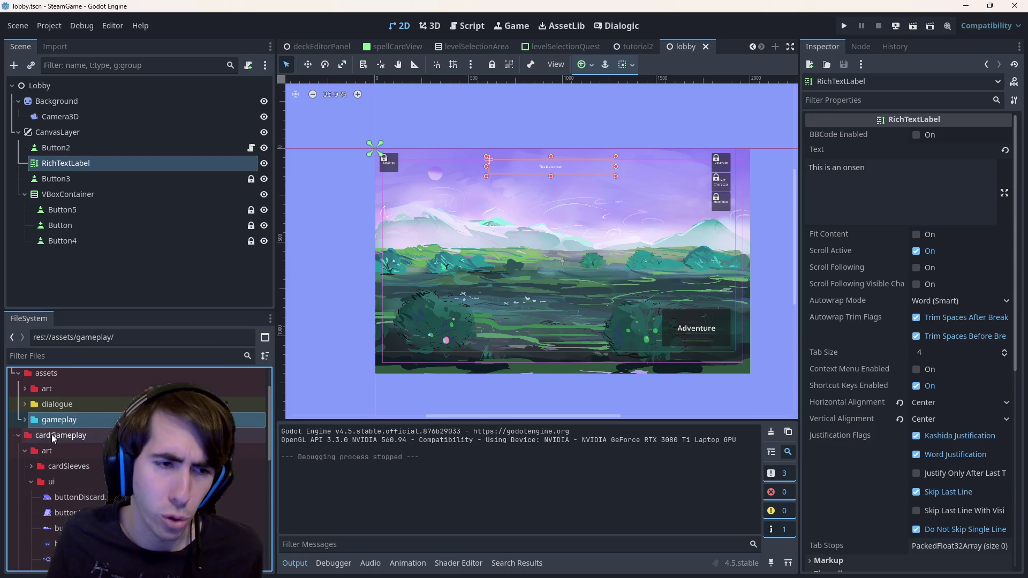
double_click(52, 428)
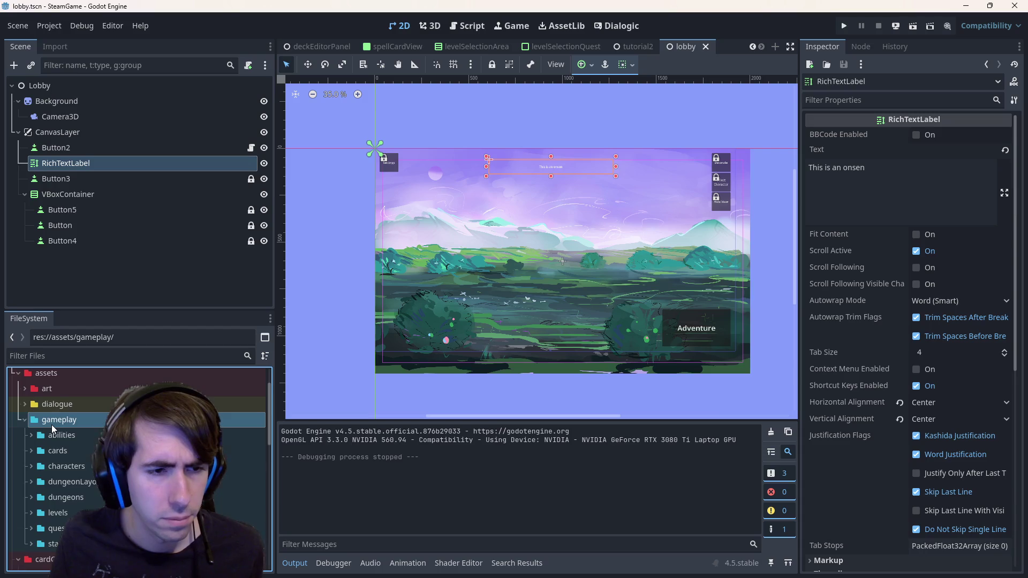
double_click(51, 425)
- Select the levels-through-view folders in cardGameplay art together and set their folder colour
click(66, 453)
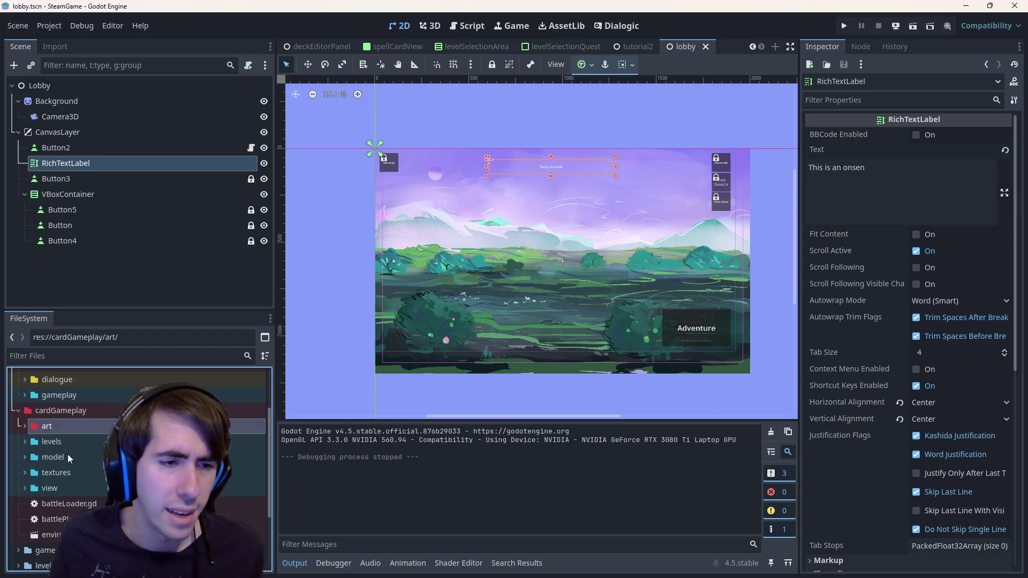
double_click(68, 442)
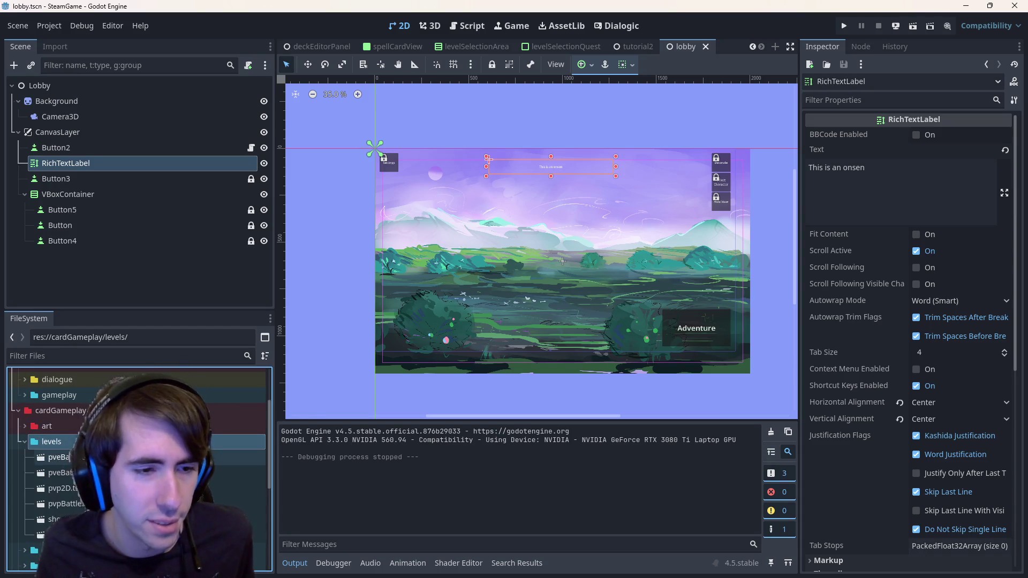
double_click(80, 445)
shift+click(87, 488)
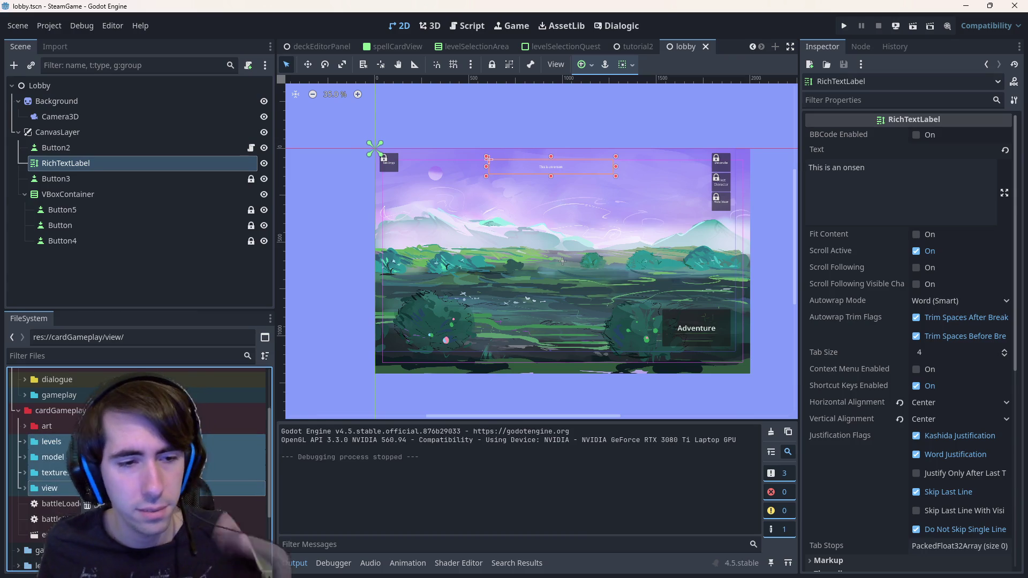
right_click(81, 445)
click(239, 429)
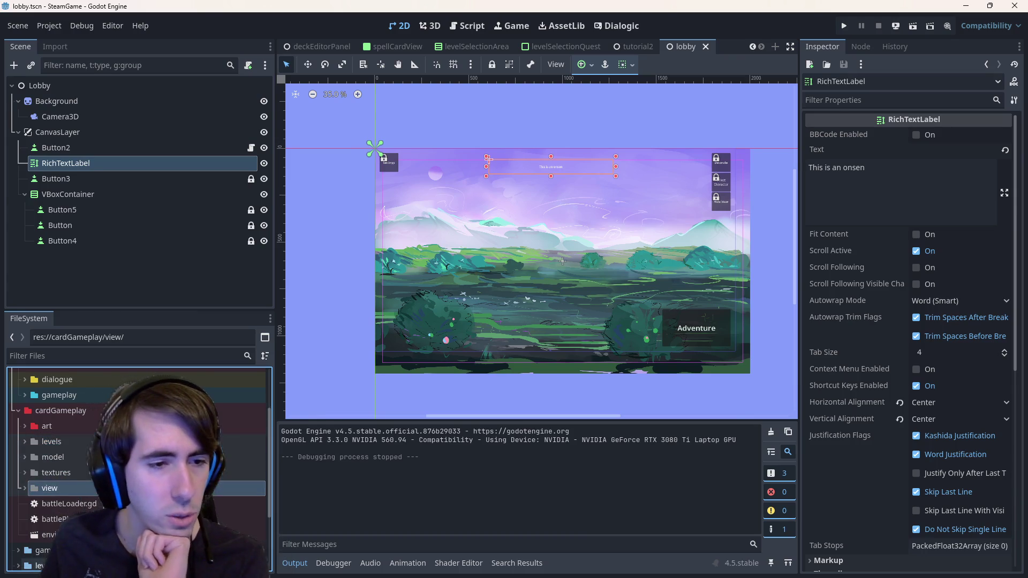
scroll(53, 516, down, 2)
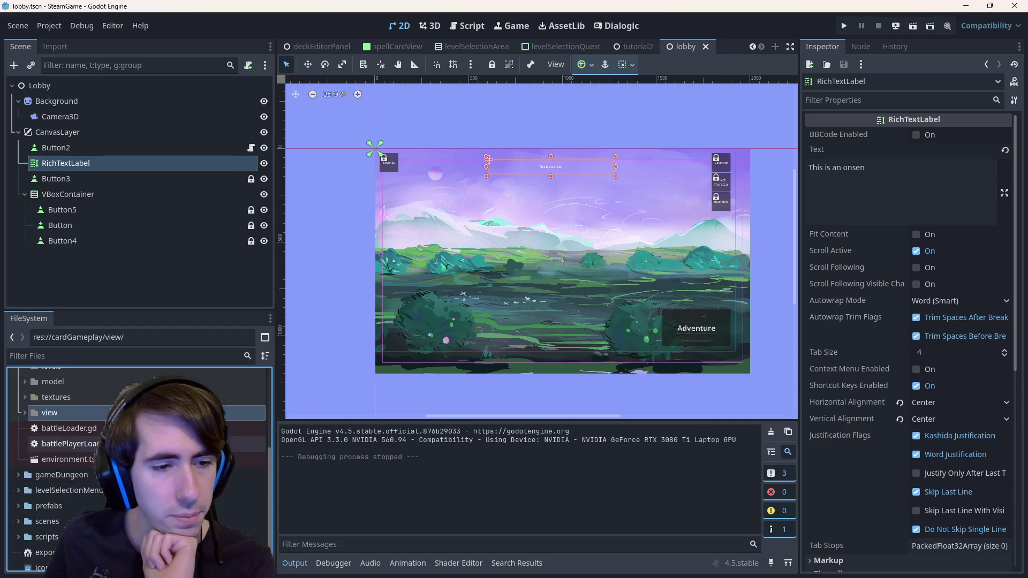
scroll(52, 516, down, 3)
- Leave the scripts folder uncoloured and apply a folder colour to the scenes folder
click(53, 515)
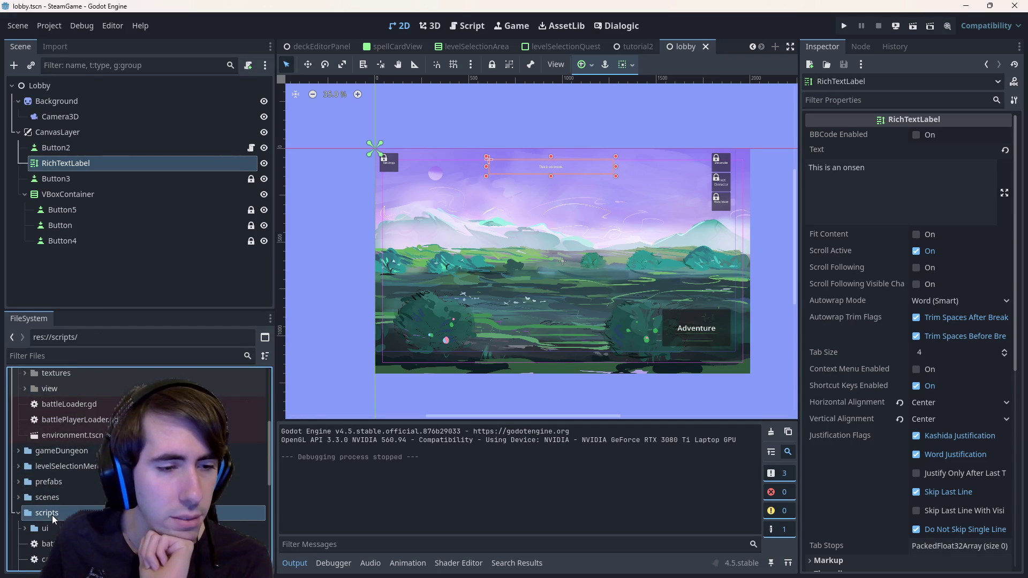
right_click(52, 515)
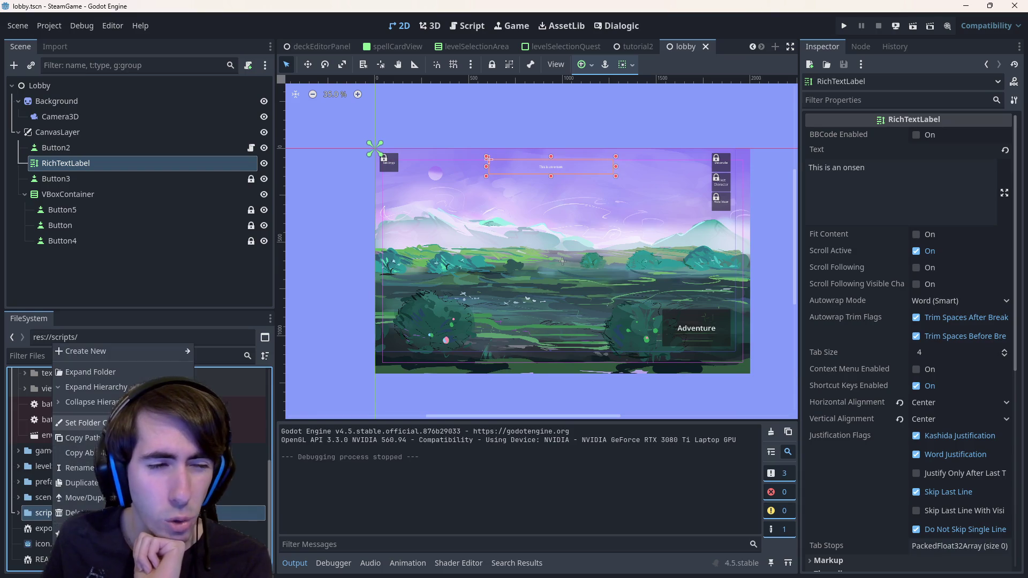
key(Escape)
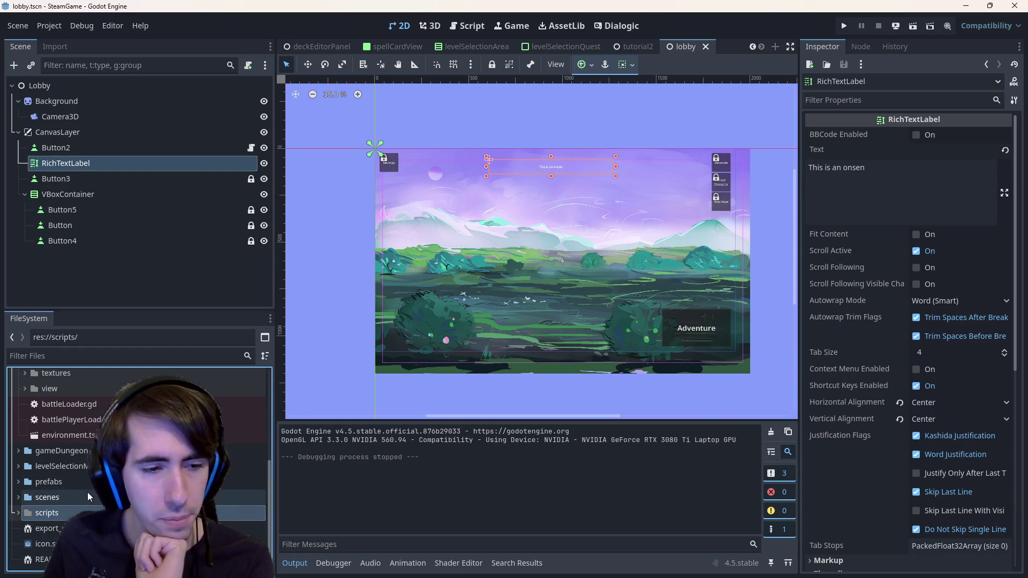
double_click(48, 498)
right_click(84, 487)
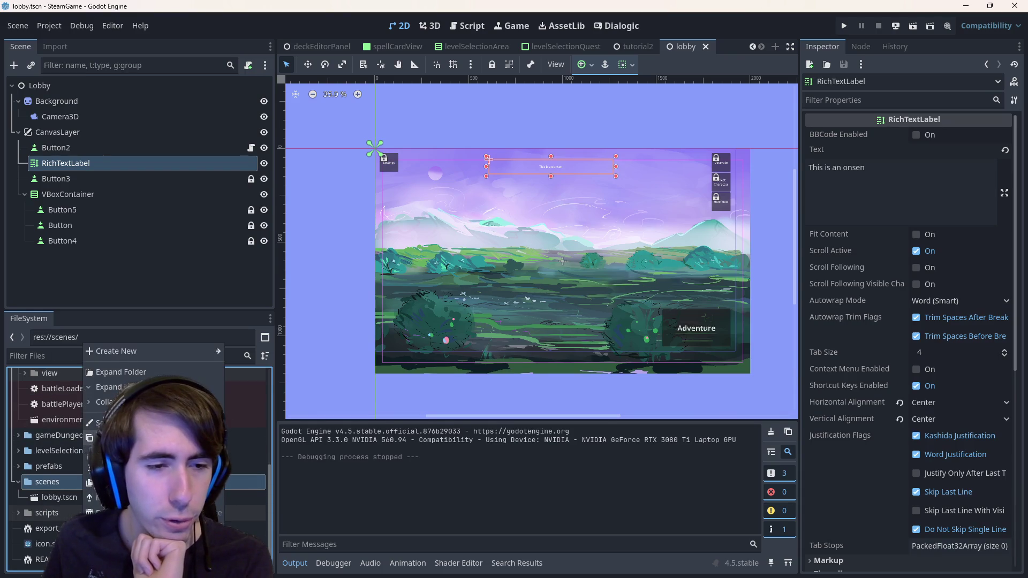
mouse_move(120, 423)
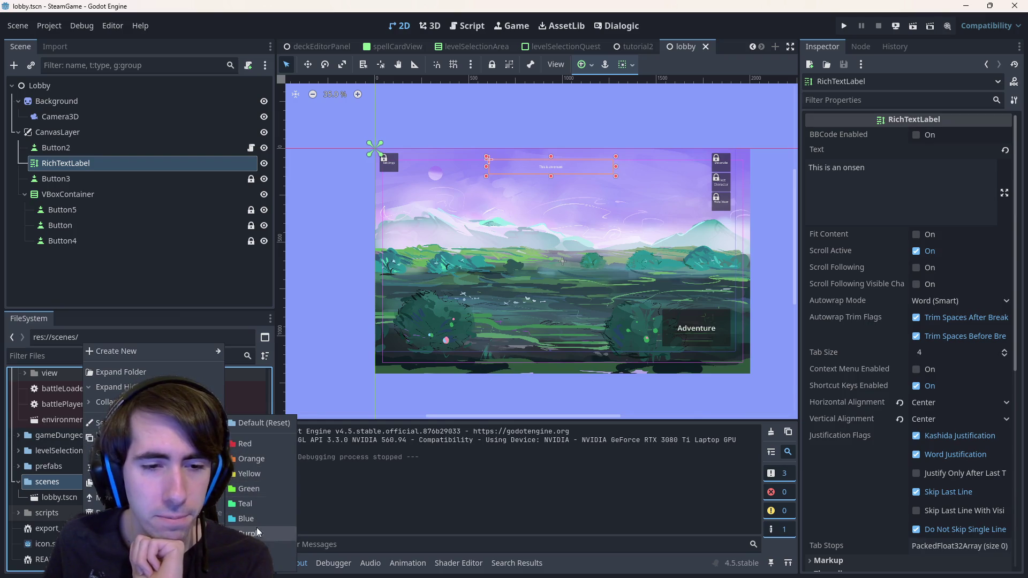
click(251, 518)
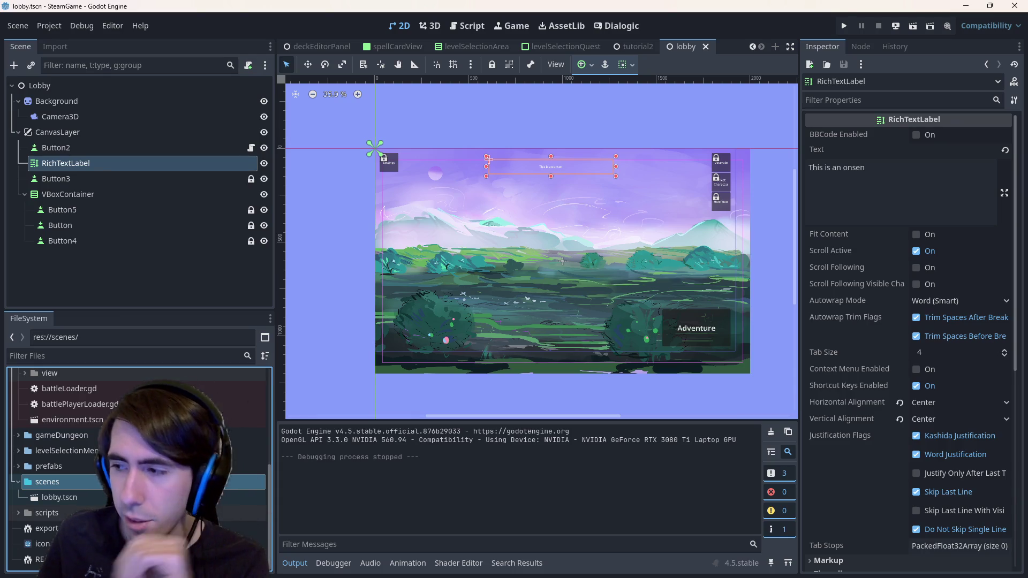
- Open battlePopup.tscn from the prefabs ui folder
double_click(81, 466)
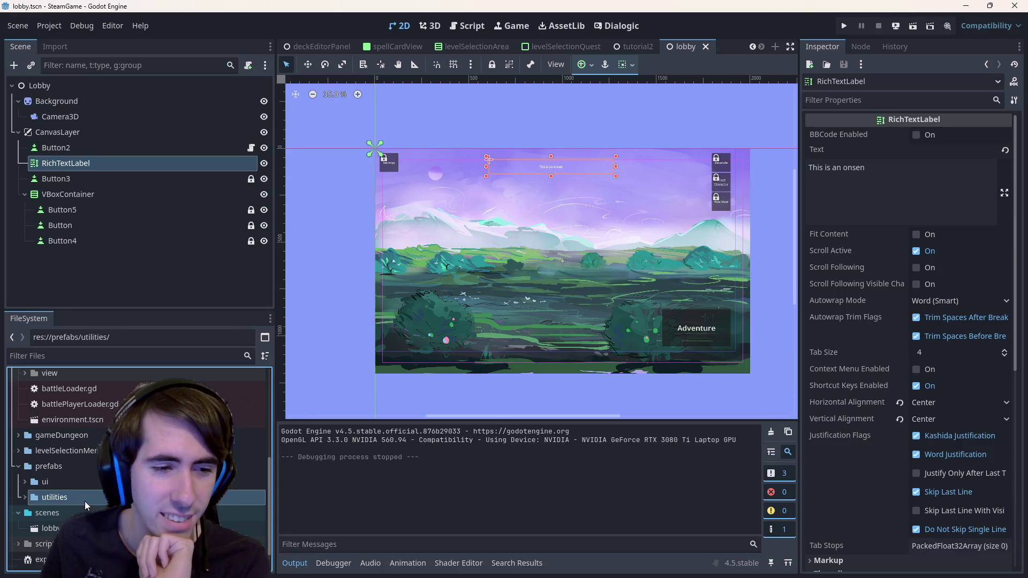
double_click(78, 483)
double_click(90, 498)
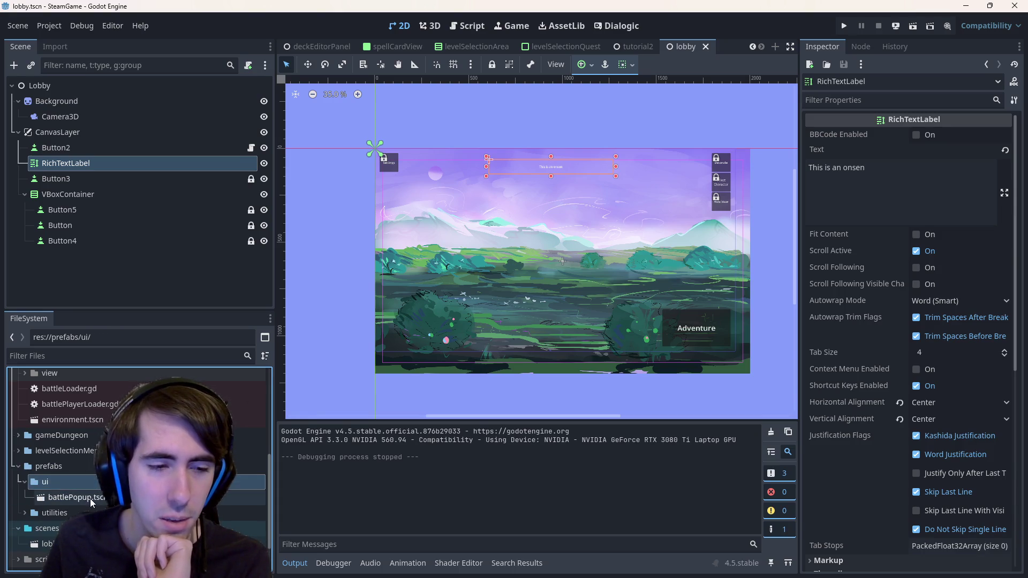
scroll(418, 225, down, 1)
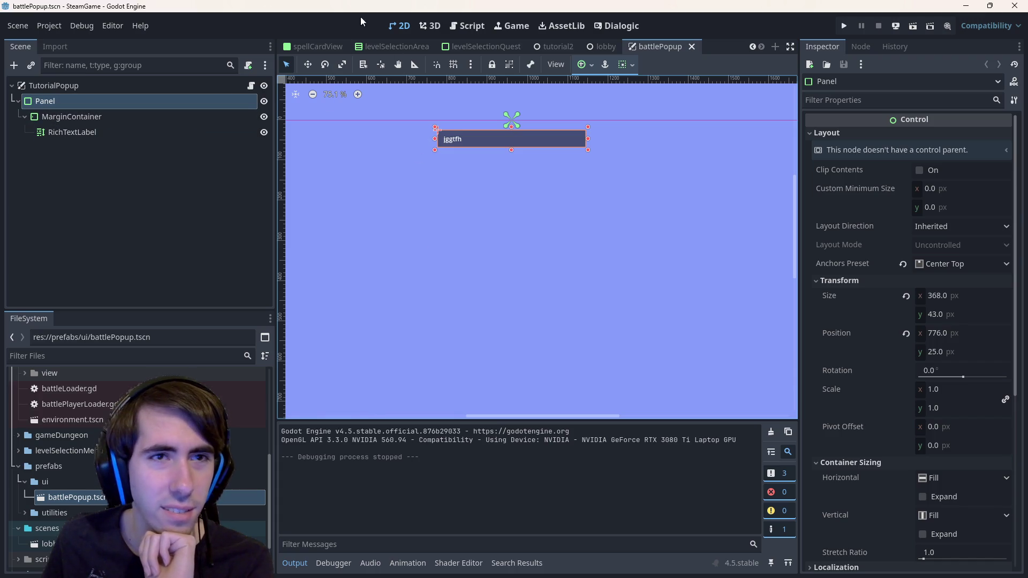
- Collapse the prefabs folder and give it a folder colour
double_click(94, 468)
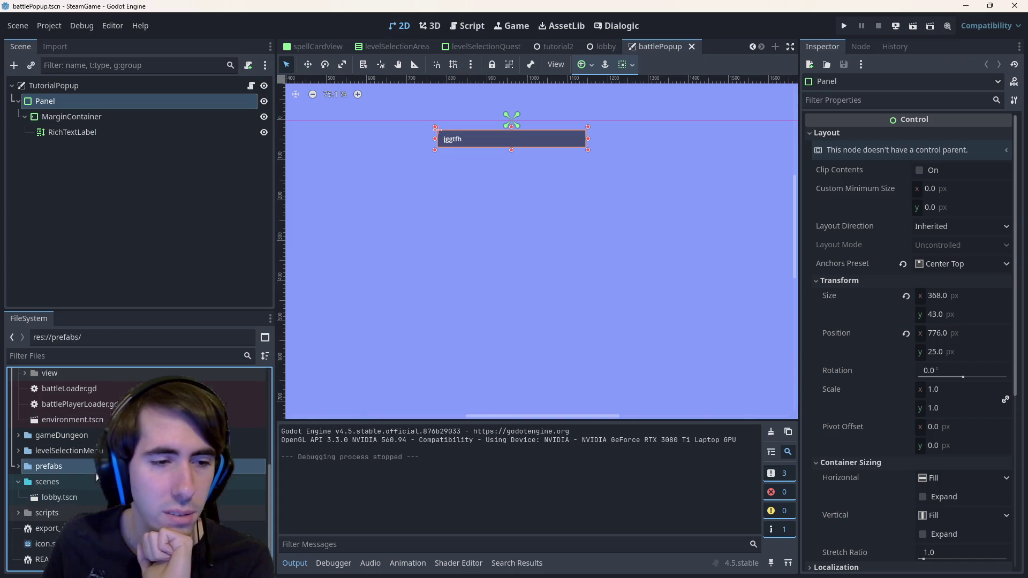
right_click(96, 477)
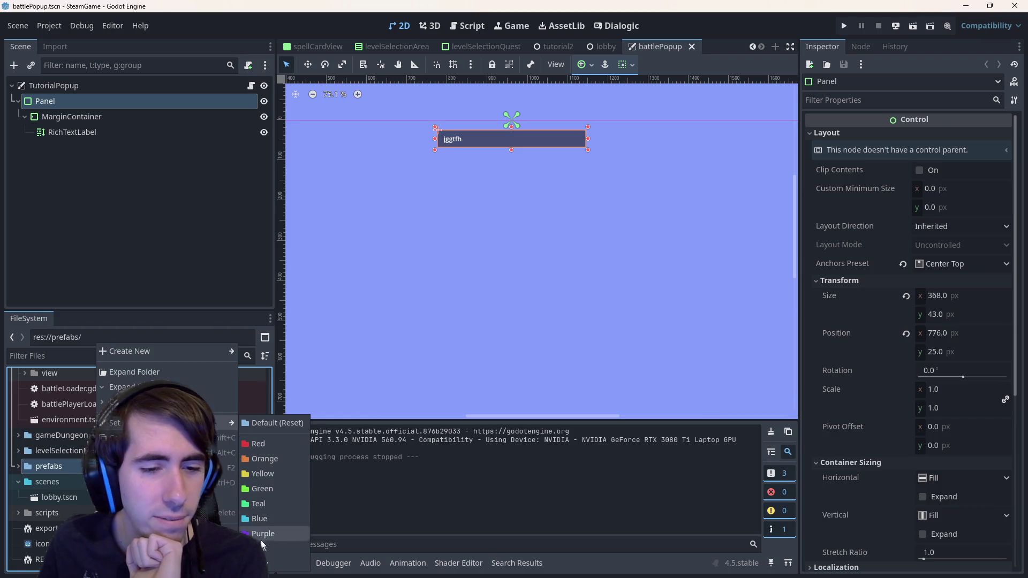
click(269, 568)
- Arrow into levelSelectionMenu's subfolders and open levelSelectionMenu.tscn from its scenes folder
key(Up)
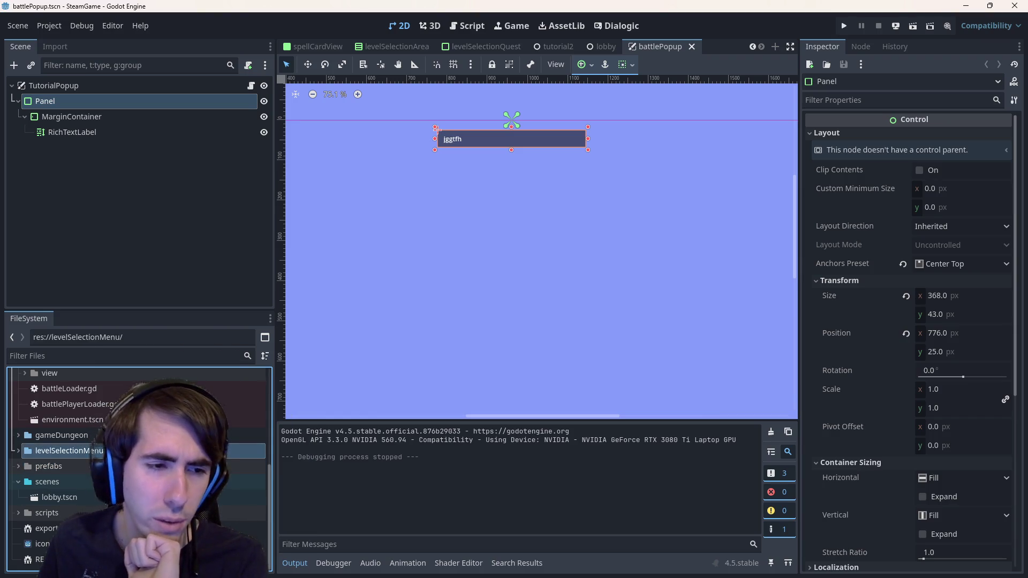
key(Right)
key(Down)
key(Down)
key(Down)
key(Down)
key(Right)
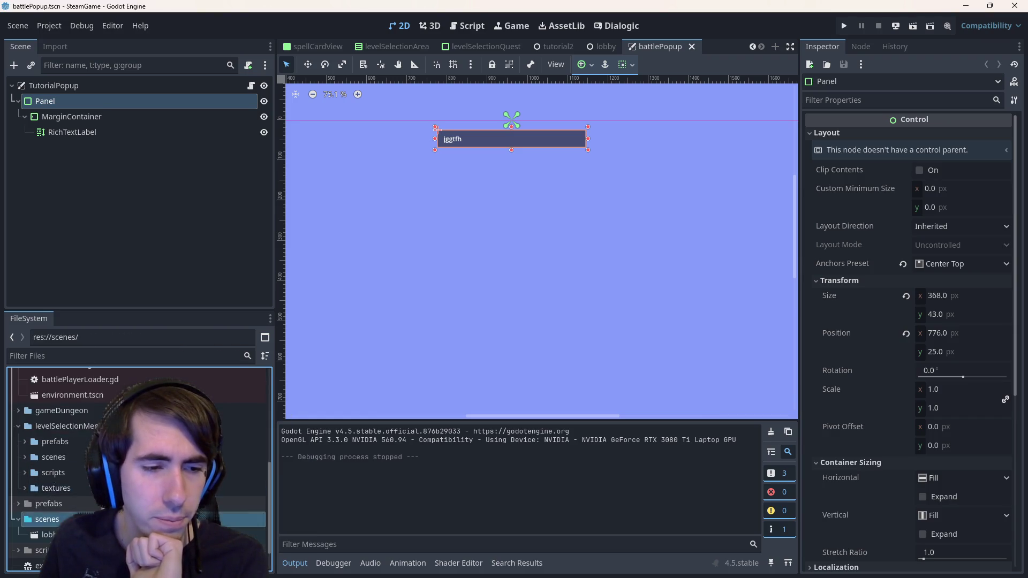
key(Left)
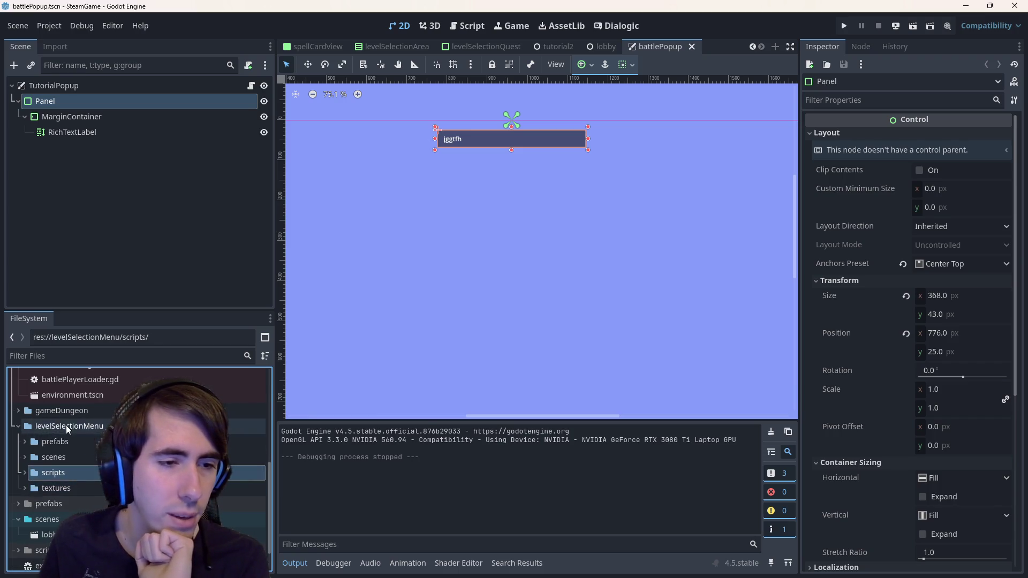
click(71, 456)
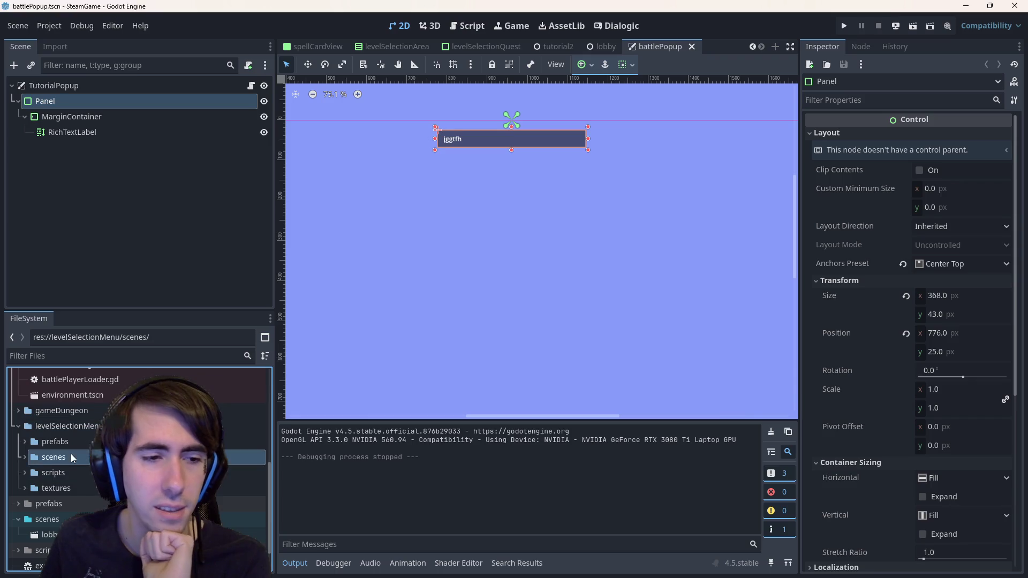
double_click(70, 456)
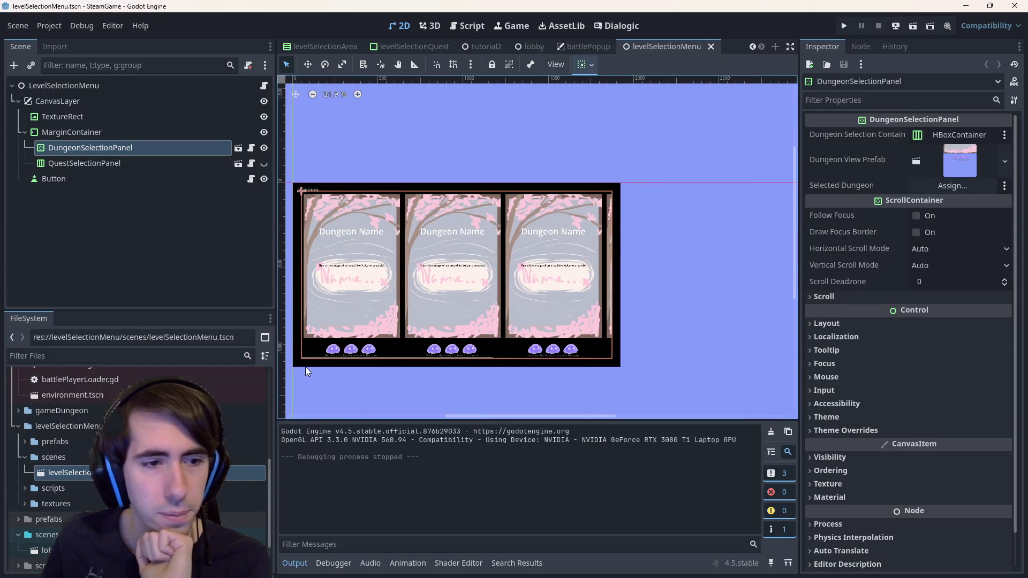
scroll(396, 401, down, 2)
scroll(407, 395, up, 3)
scroll(409, 391, up, 1)
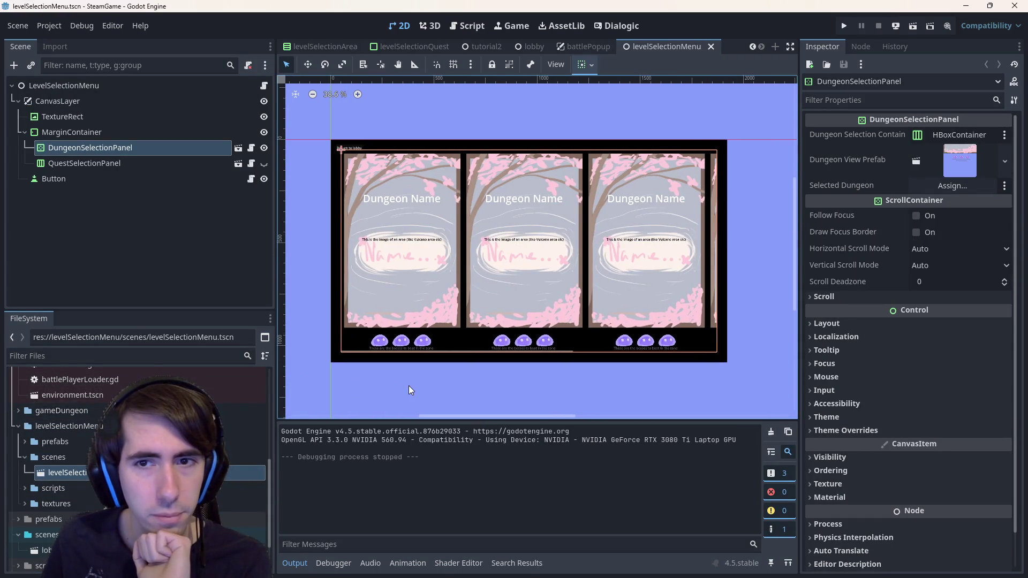
- After trying prefabs and scenes together, colour the levelSelectionMenu scenes subfolder on its own
double_click(54, 441)
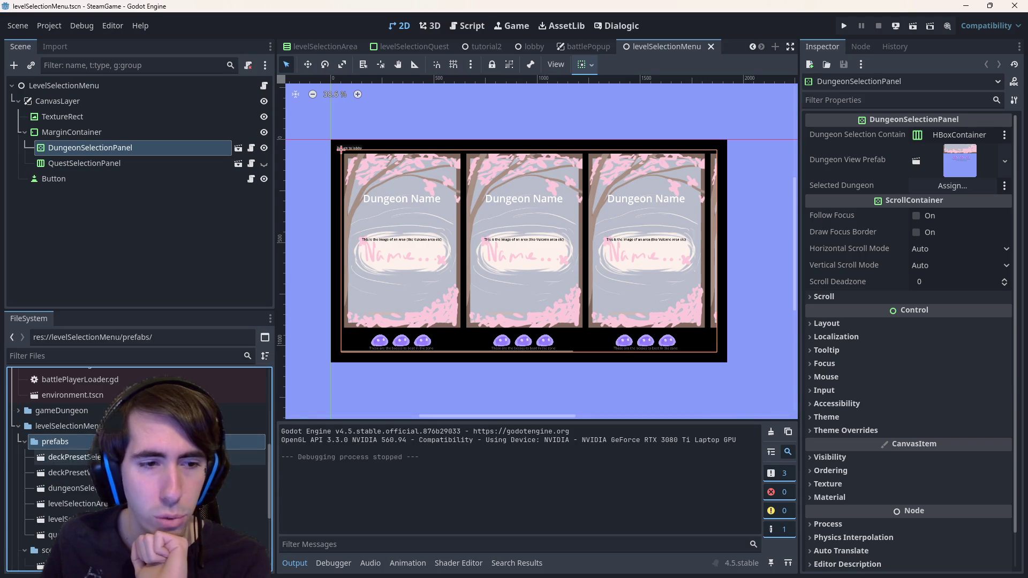
key(Left)
key(Down)
shift+click(55, 442)
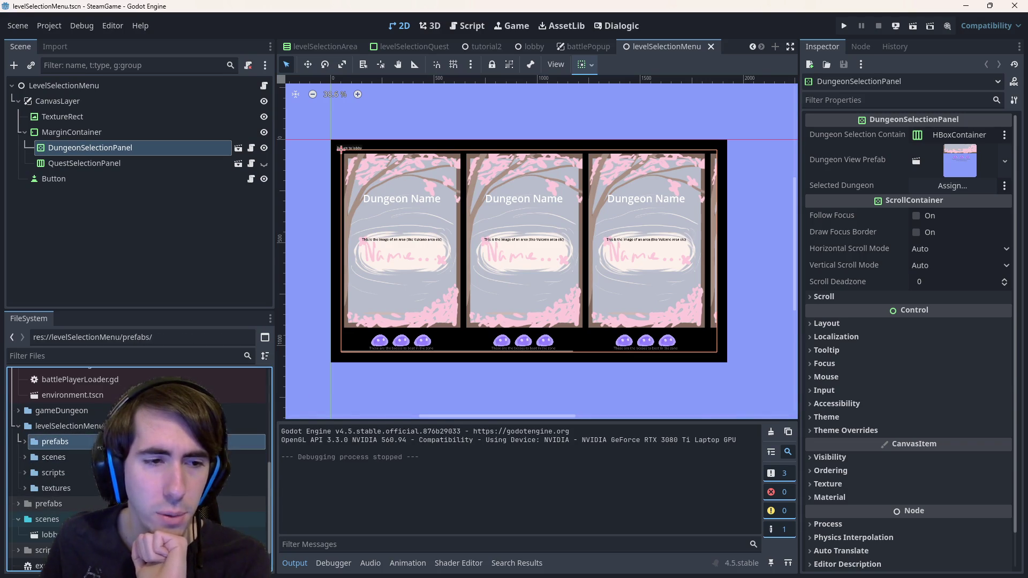
right_click(100, 449)
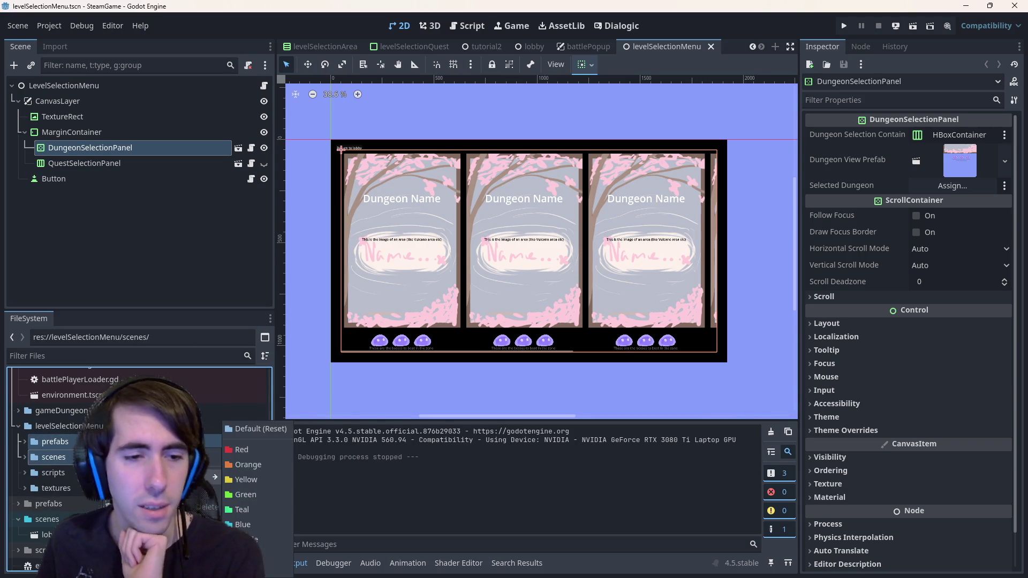
click(161, 458)
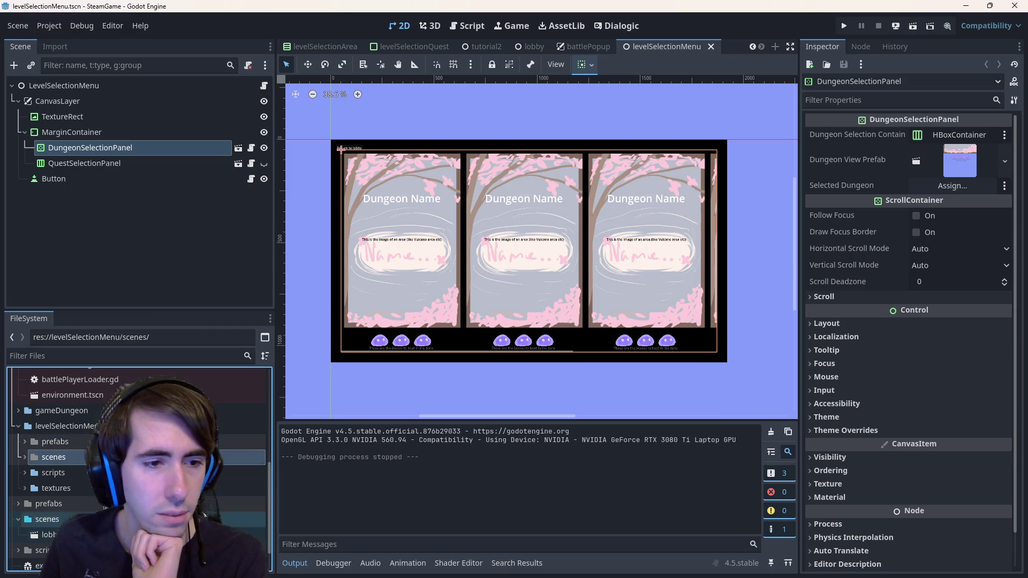
right_click(122, 456)
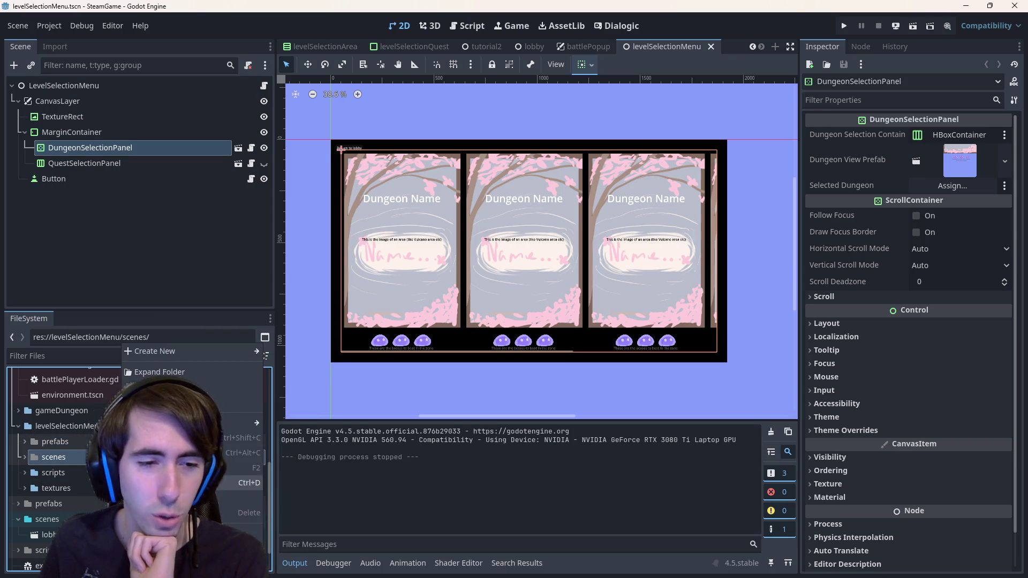
mouse_move(193, 423)
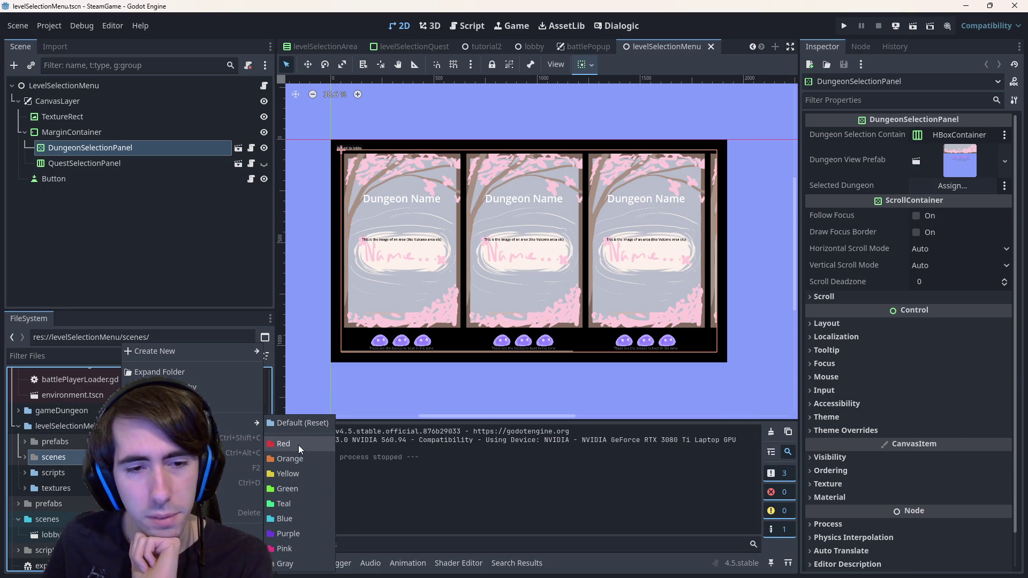
click(298, 520)
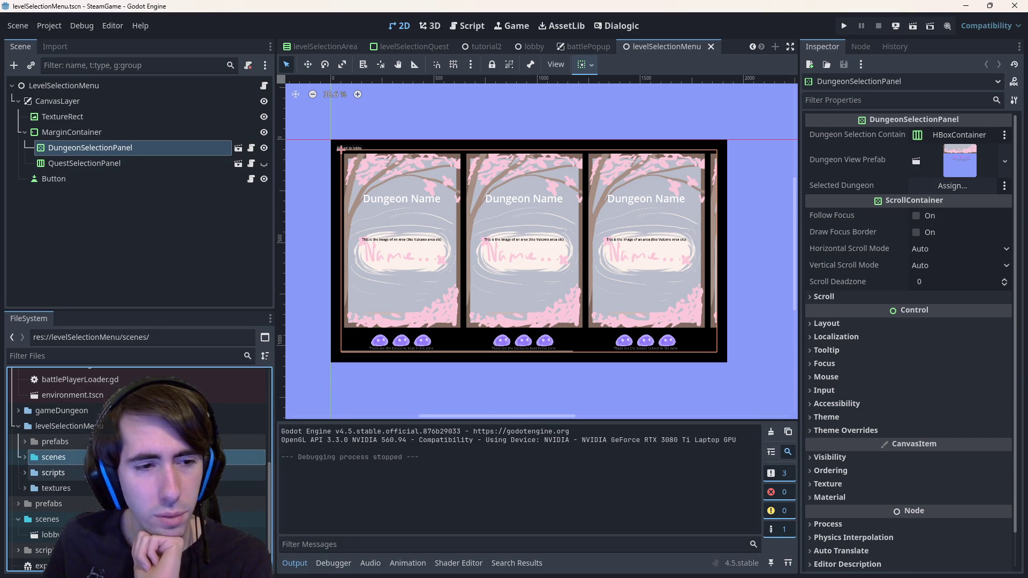
- Colour the prefabs subfolder blue, then give the levelSelectionMenu folder itself a colour
click(85, 444)
right_click(85, 446)
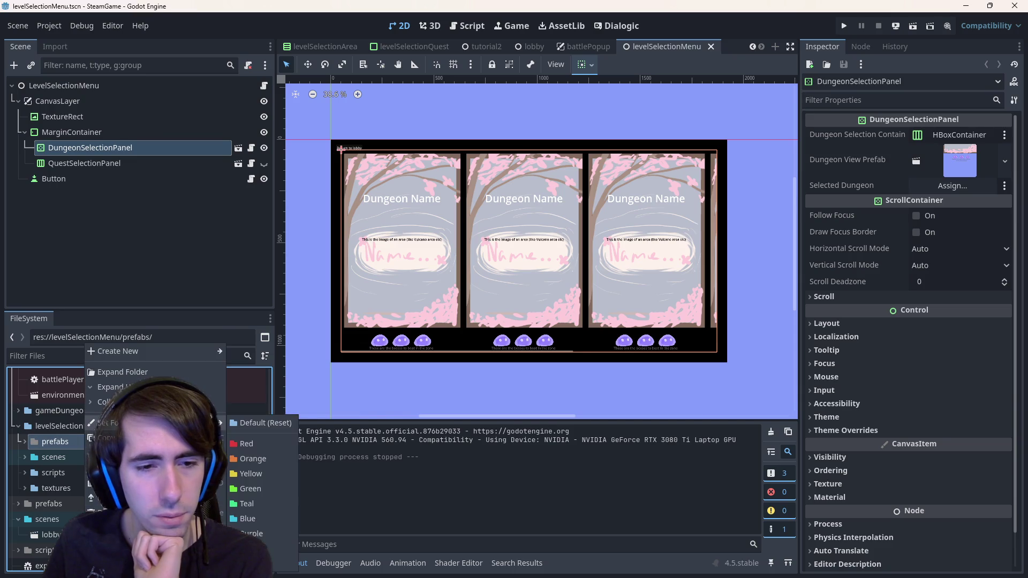
click(273, 523)
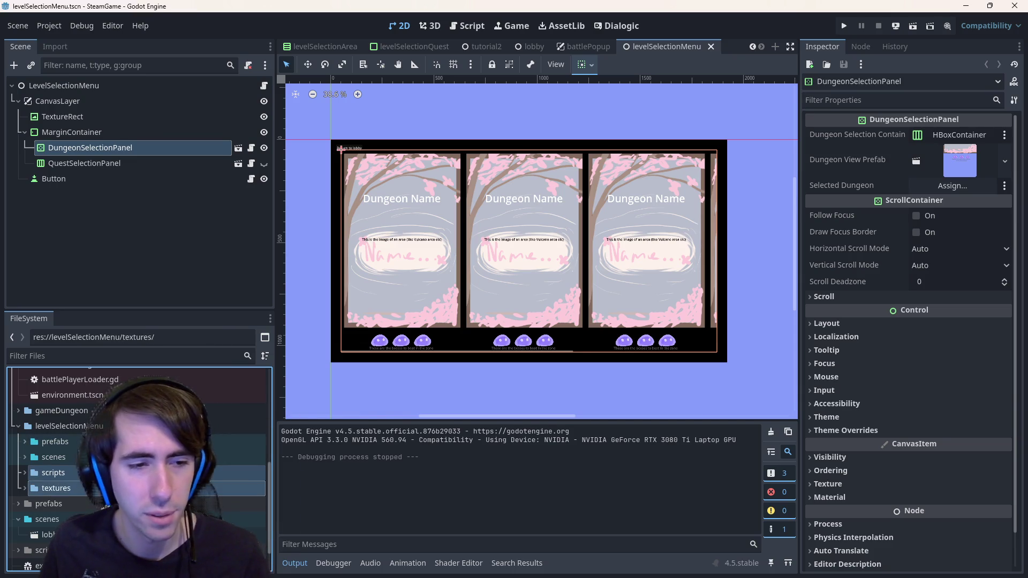
click(209, 488)
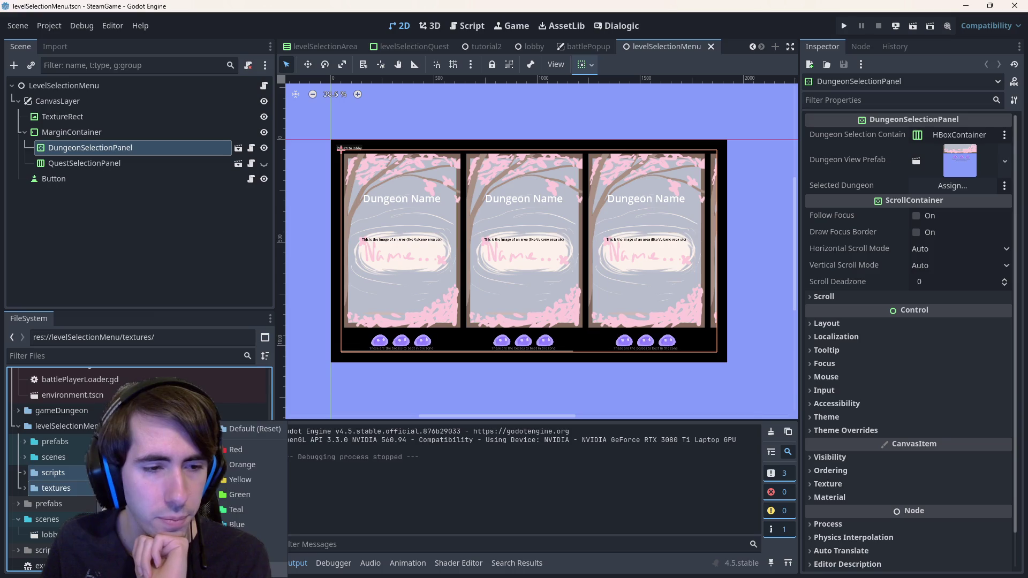
click(73, 474)
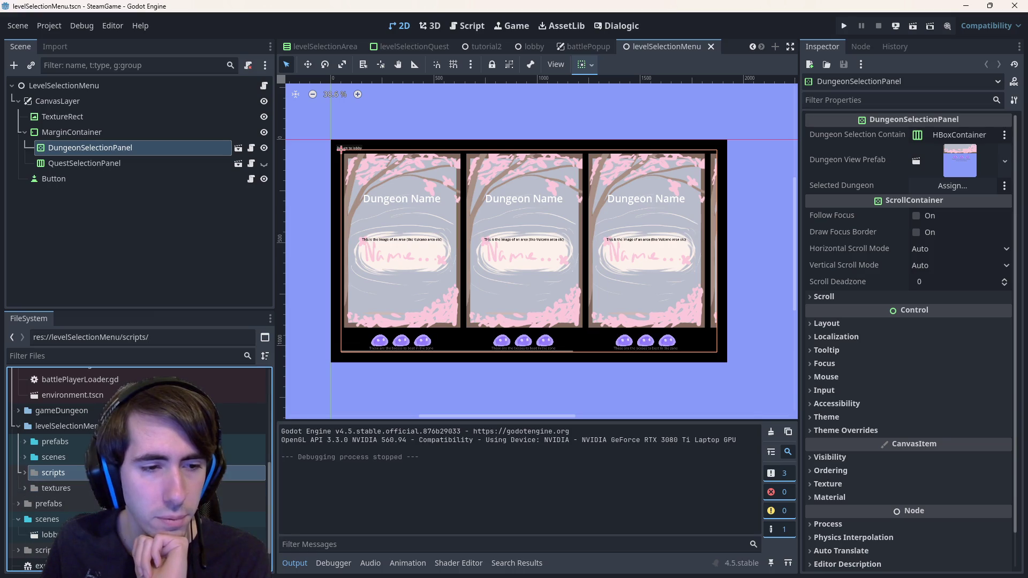
click(73, 424)
right_click(73, 424)
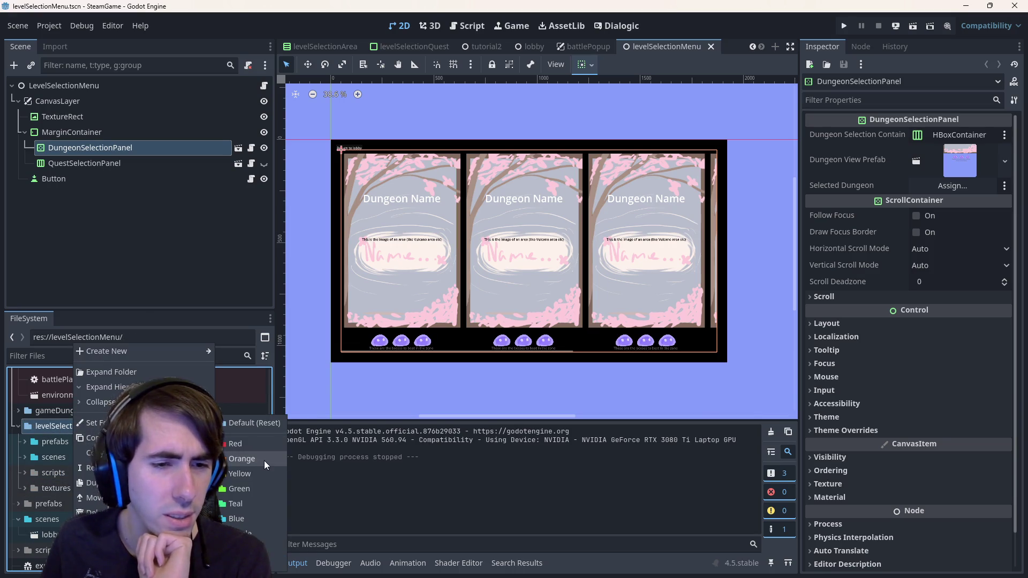
click(261, 516)
- Collapse levelSelectionMenu and select the top-level scenes folder
click(61, 411)
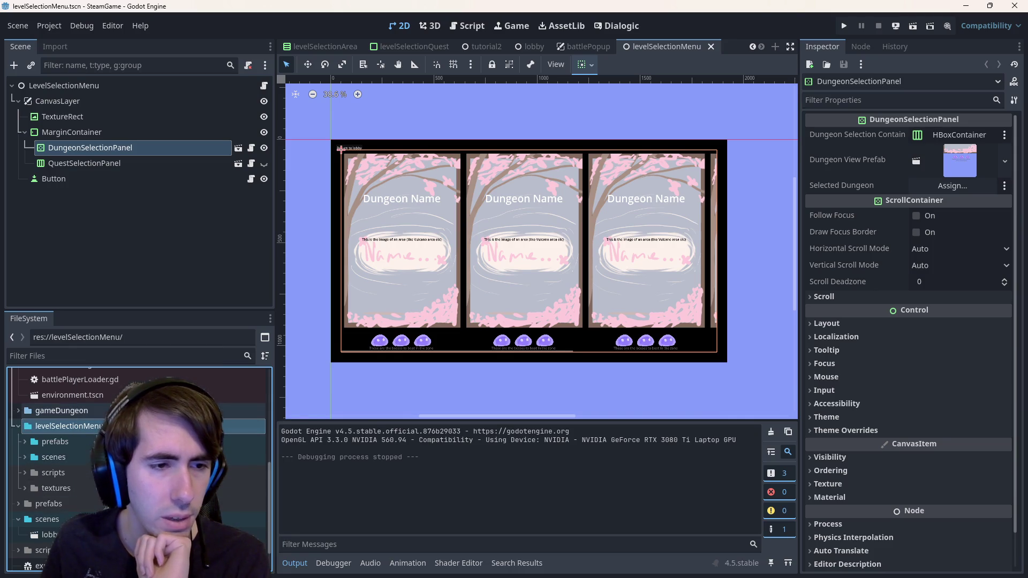
click(73, 424)
click(18, 424)
click(94, 482)
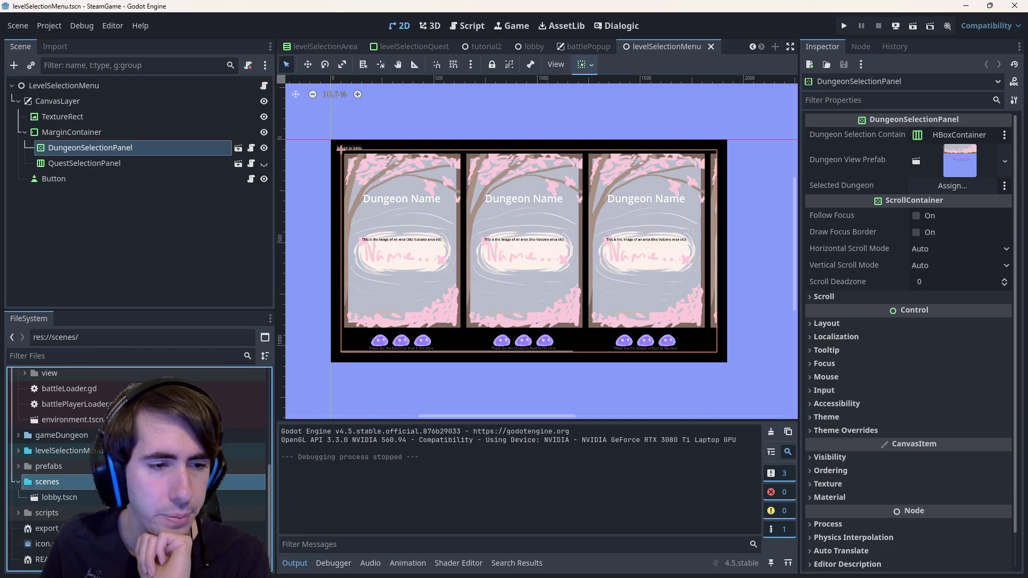
- Navigate up past gameDungeon and cardGameplay to the assets folder and pin it under Favorites
double_click(94, 497)
key(Up)
key(Up)
key(Up)
key(Right)
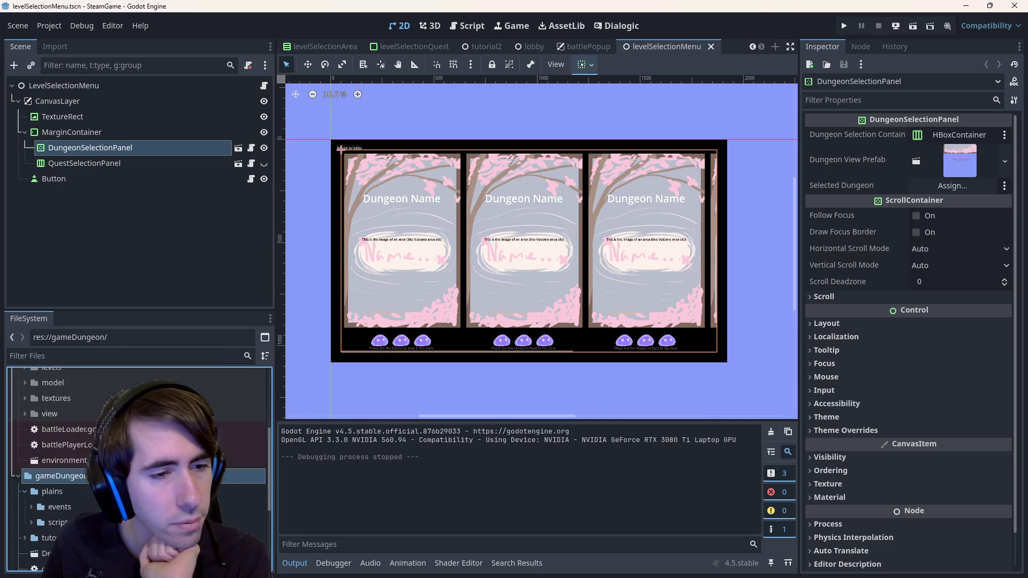
key(Left)
key(Up)
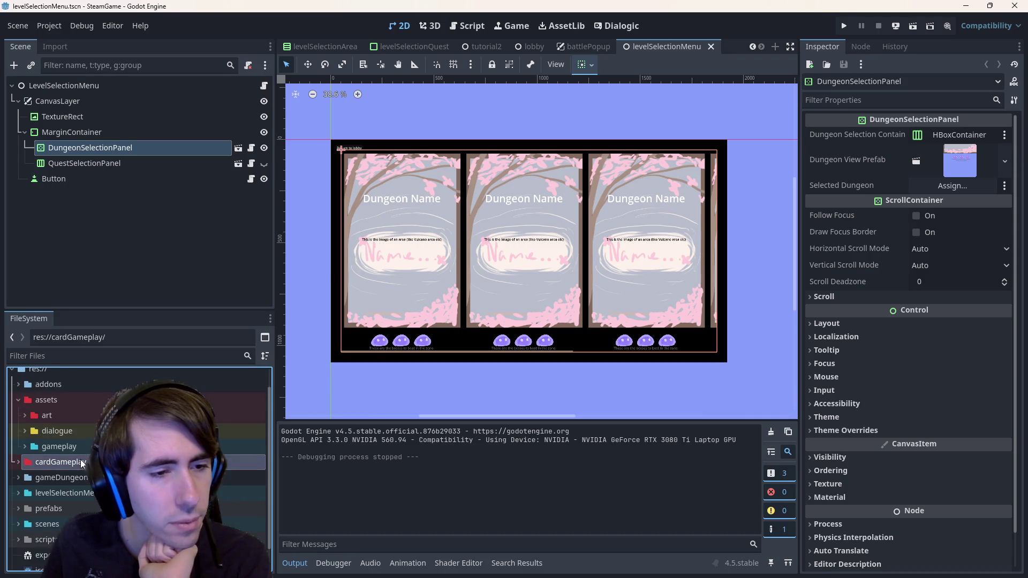
click(18, 422)
right_click(74, 422)
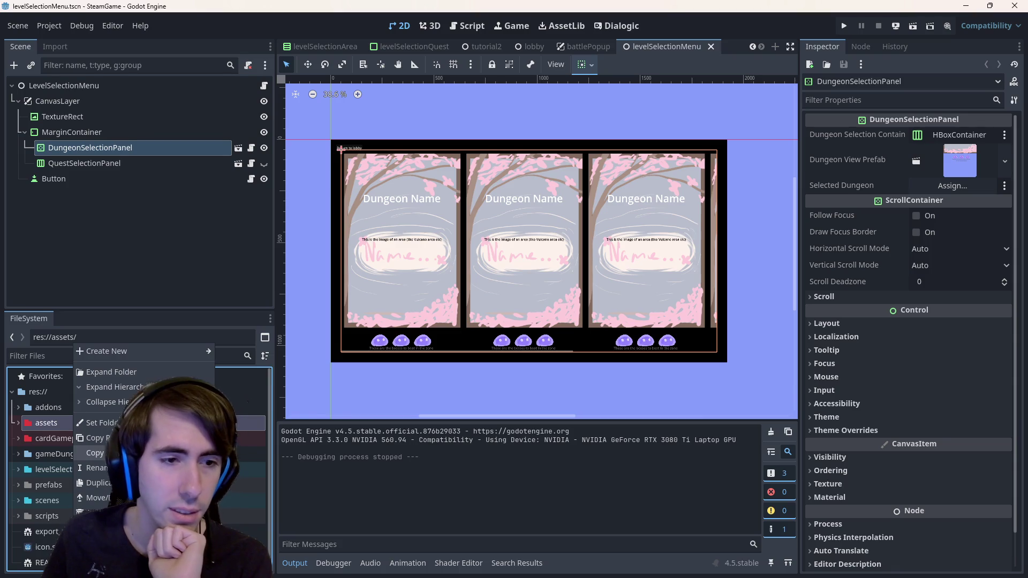
click(112, 533)
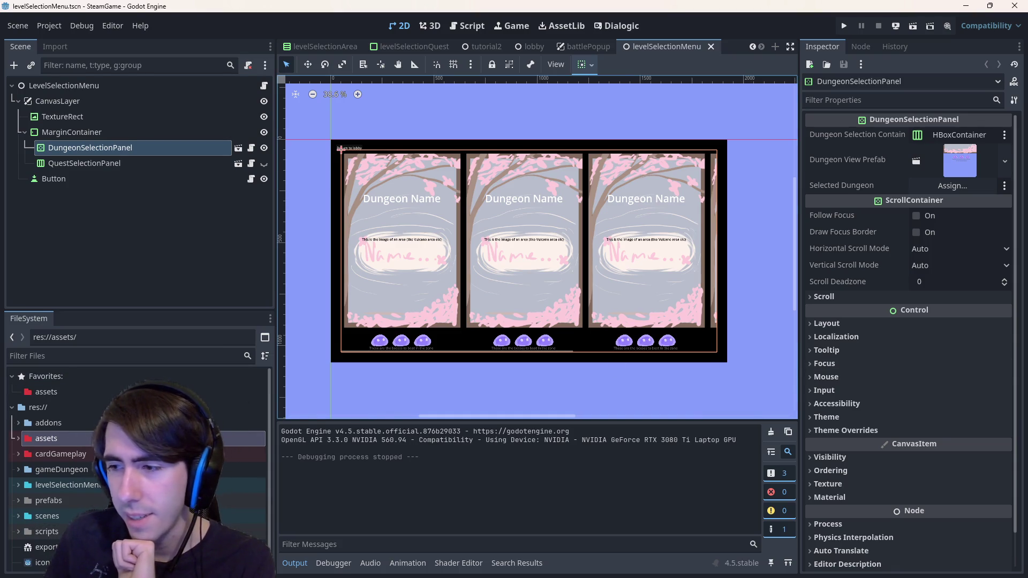
- Switch to the terminal and run git status followed by git diff project.godot
key(alt+Tab)
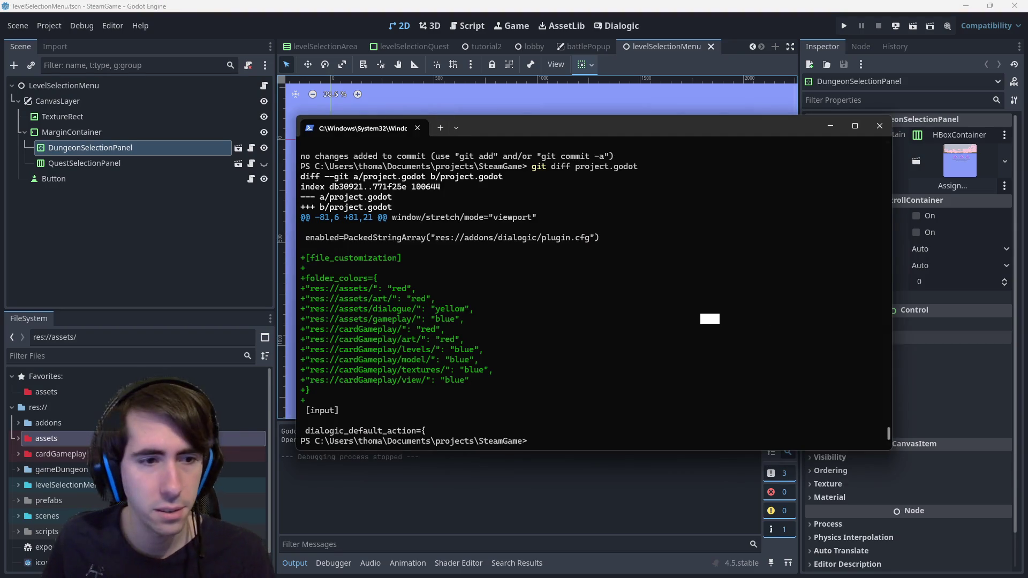
key(Return)
text(git diff project.godo)
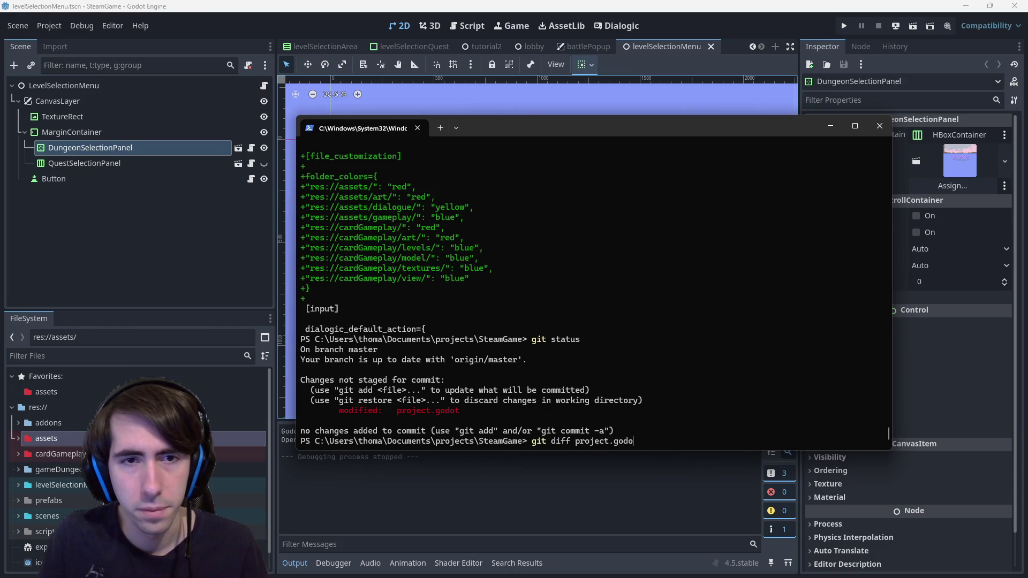
text(t)
key(Return)
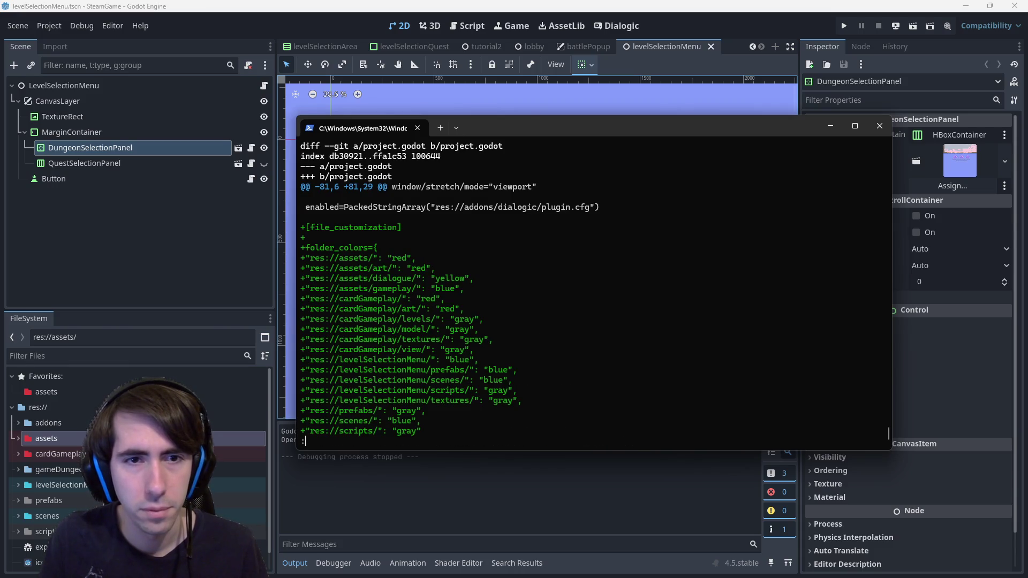
- Page through the folder_colors block of the diff, then return to the Godot editor
key(Down)
key(Down)
key(Down)
key(Down)
key(Up)
key(Up)
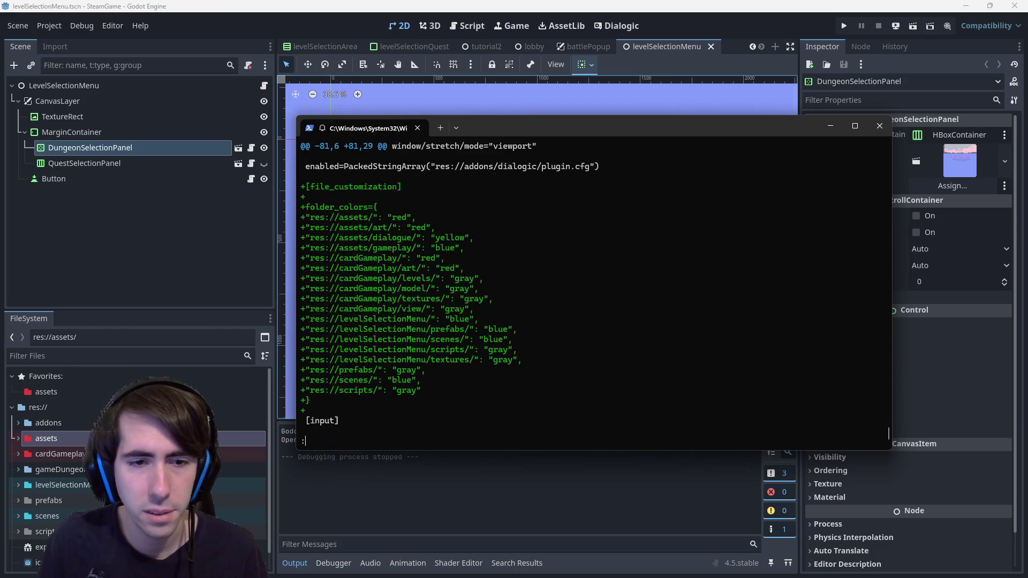
key(Up)
key(Up)
key(Up)
key(Down)
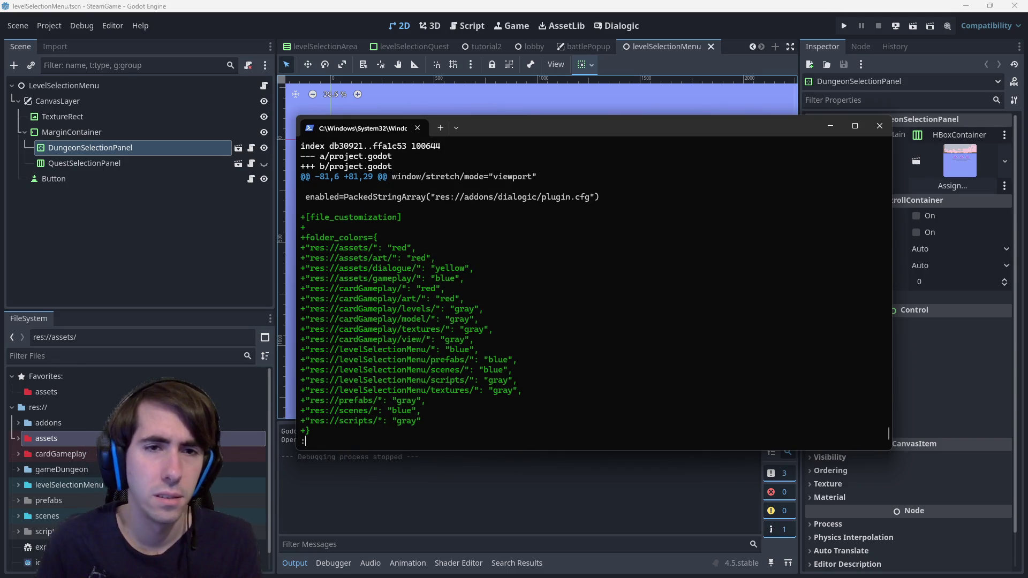
key(Up)
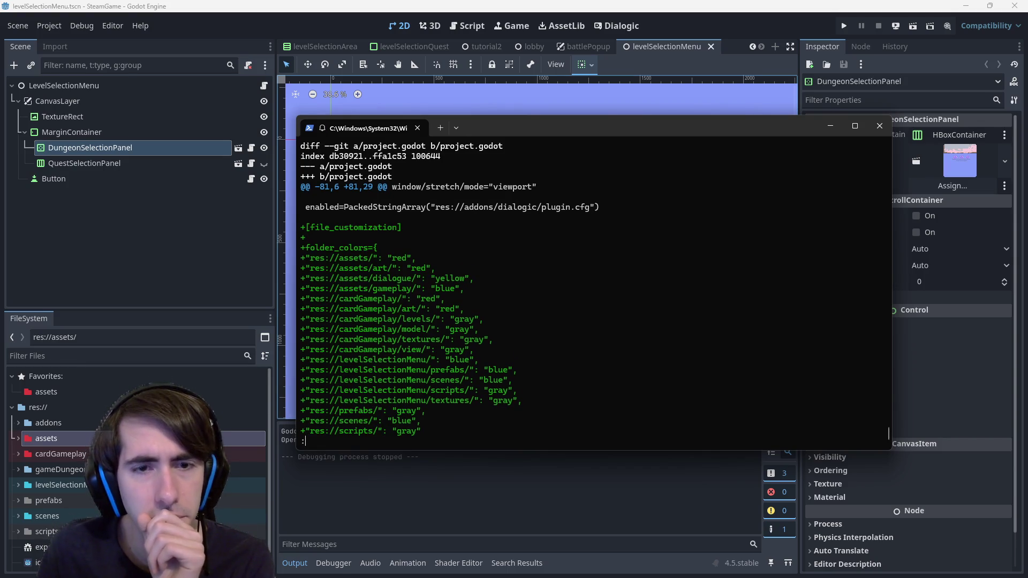
key(Down)
key(Down)
key(Down)
key(Down)
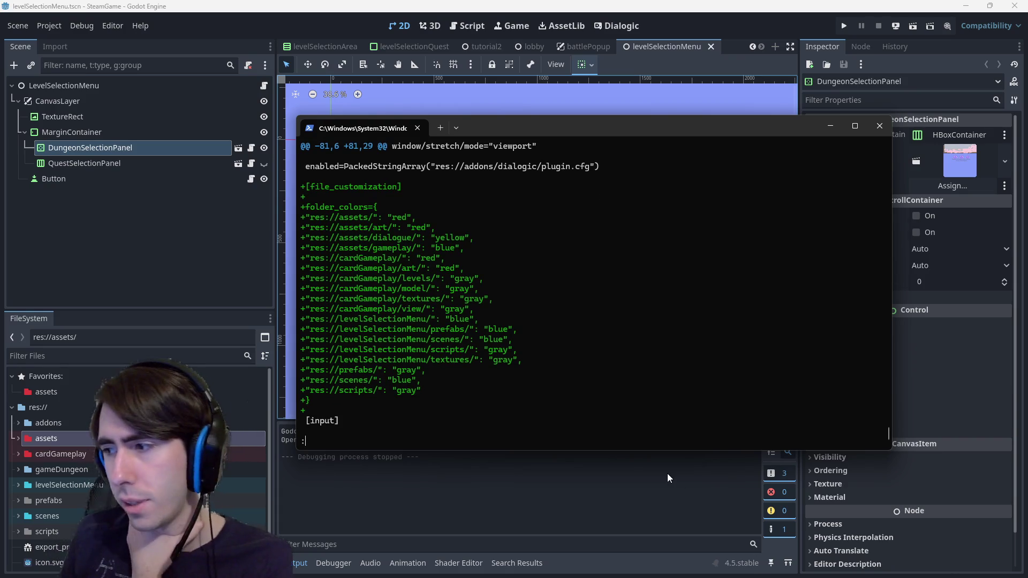
click(45, 376)
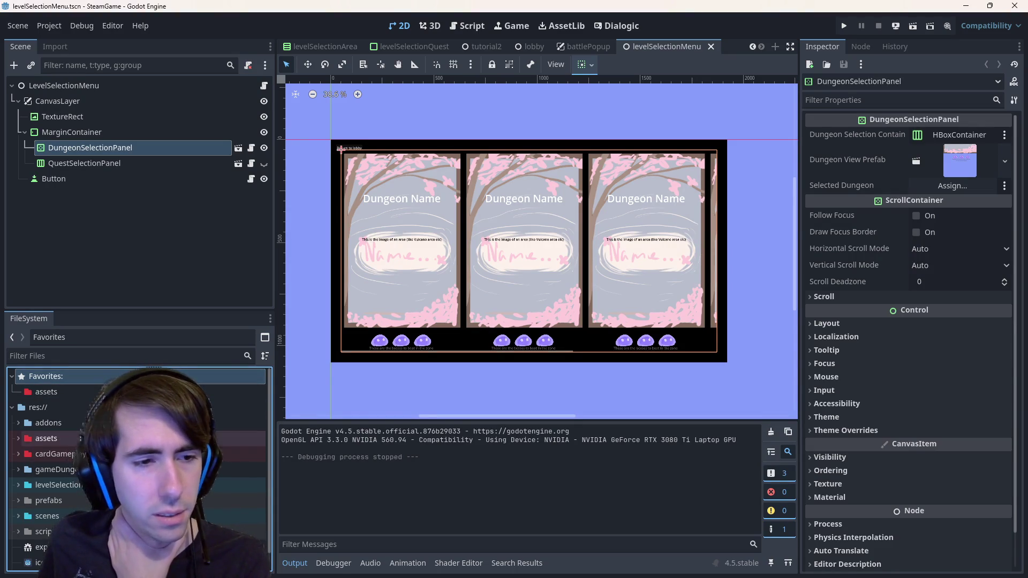
- Remove assets from the Favorites list and expand gameDungeon down to its events folder
right_click(80, 438)
click(121, 438)
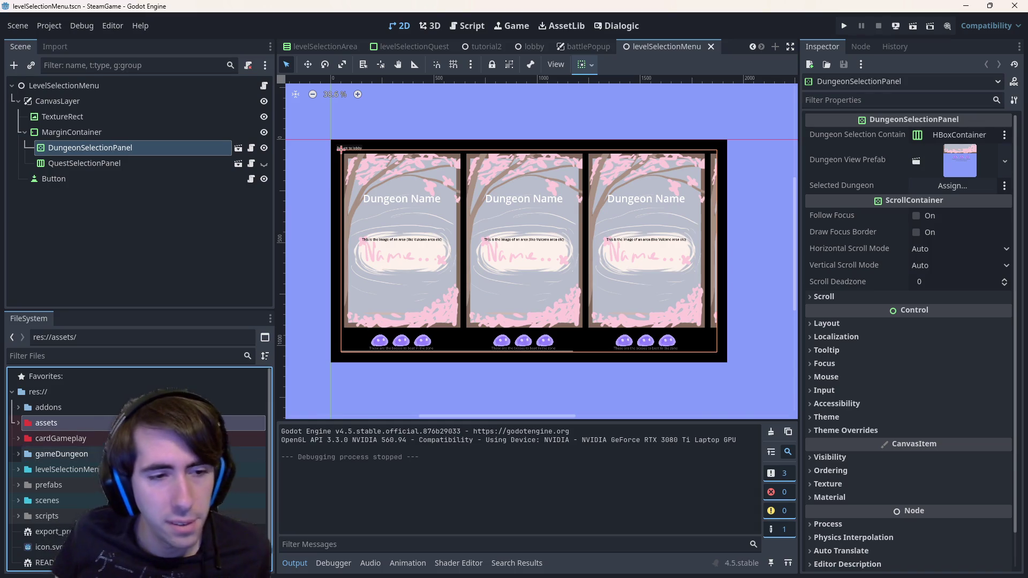
right_click(84, 455)
double_click(85, 455)
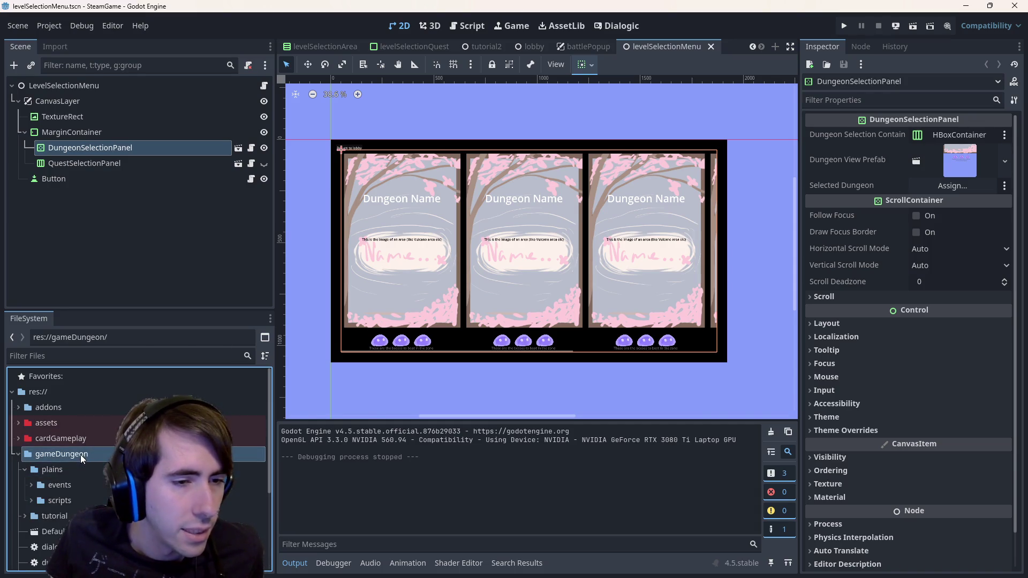
double_click(89, 490)
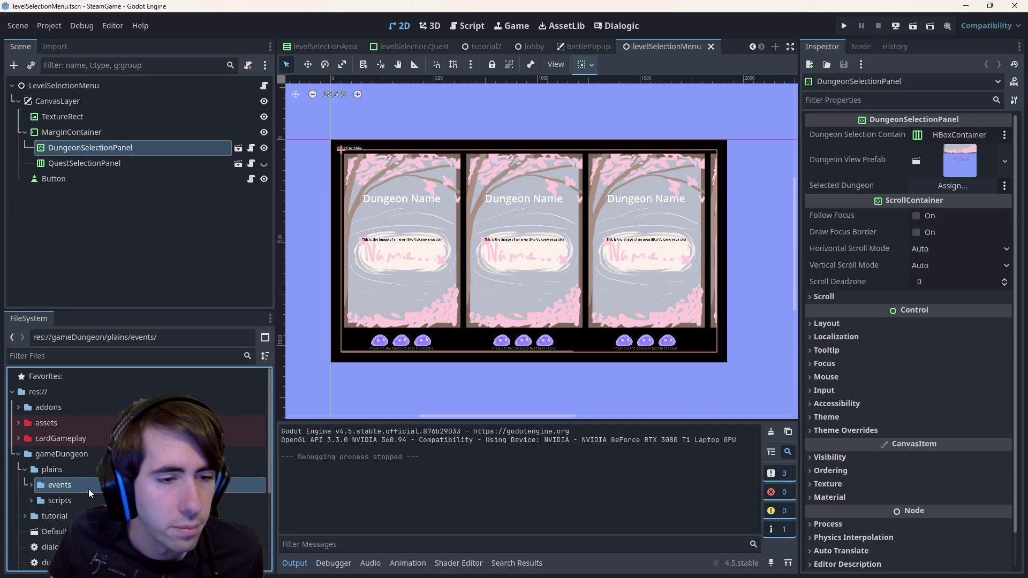
- Browse the gameDungeon tutorial, events and plains scripts subfolders
double_click(89, 490)
double_click(74, 468)
scroll(75, 468, down, 3)
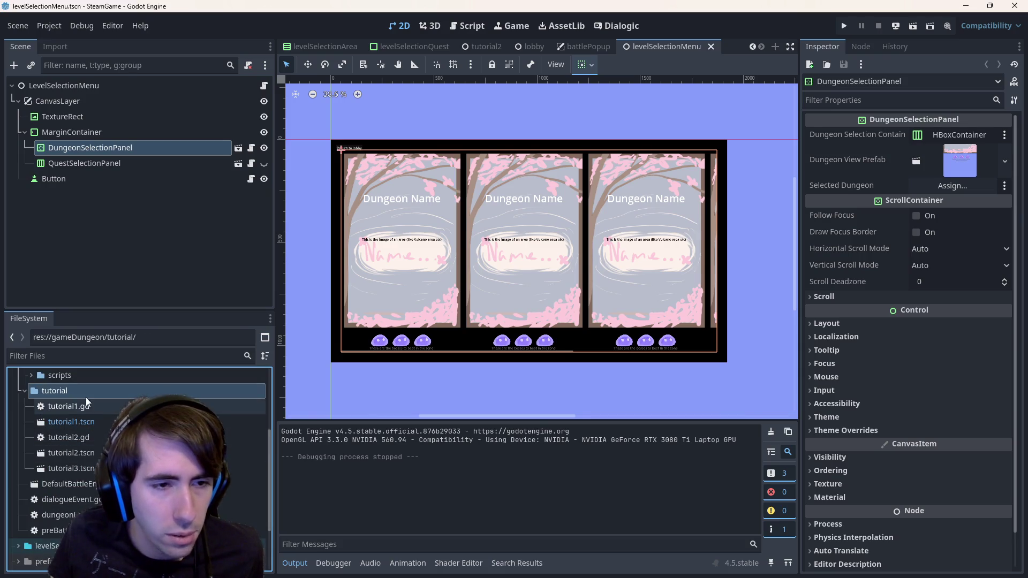
double_click(85, 392)
scroll(73, 448, up, 3)
double_click(74, 447)
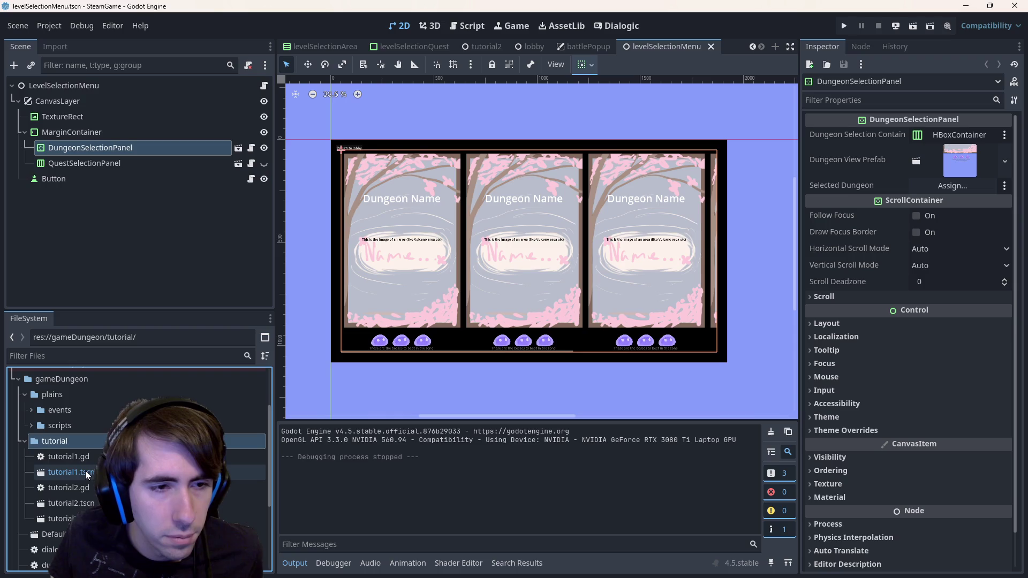
scroll(85, 461, up, 2)
double_click(77, 458)
scroll(76, 449, down, 3)
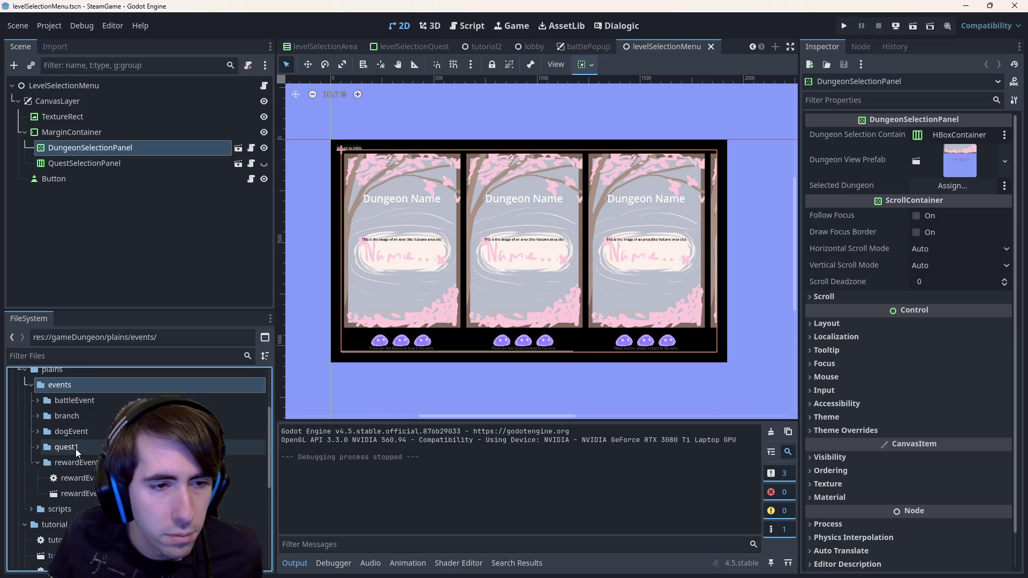
double_click(82, 465)
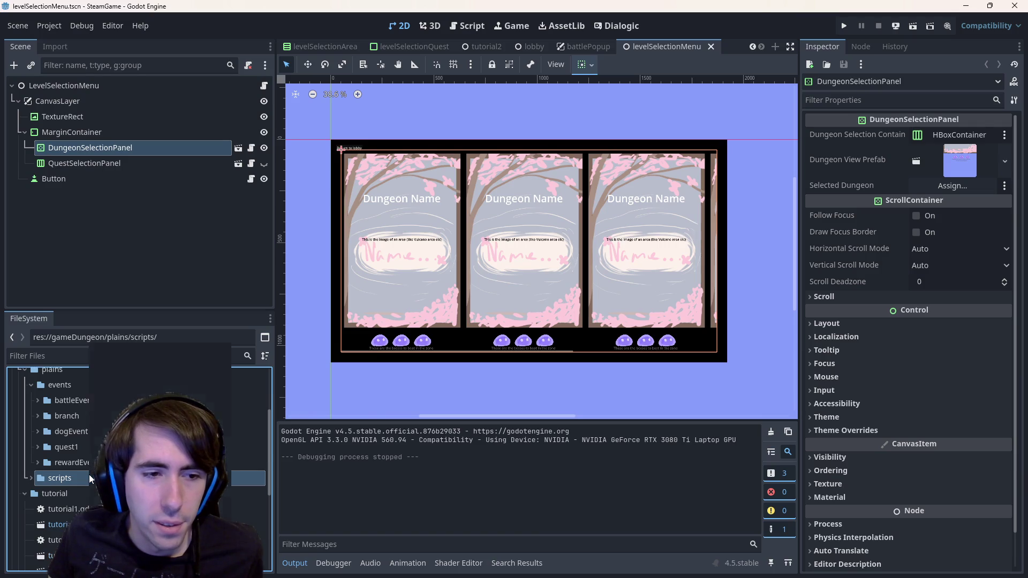
- Dismiss the scripts folder menu and fold away the dogEvent, plains and tutorial subfolders
right_click(90, 477)
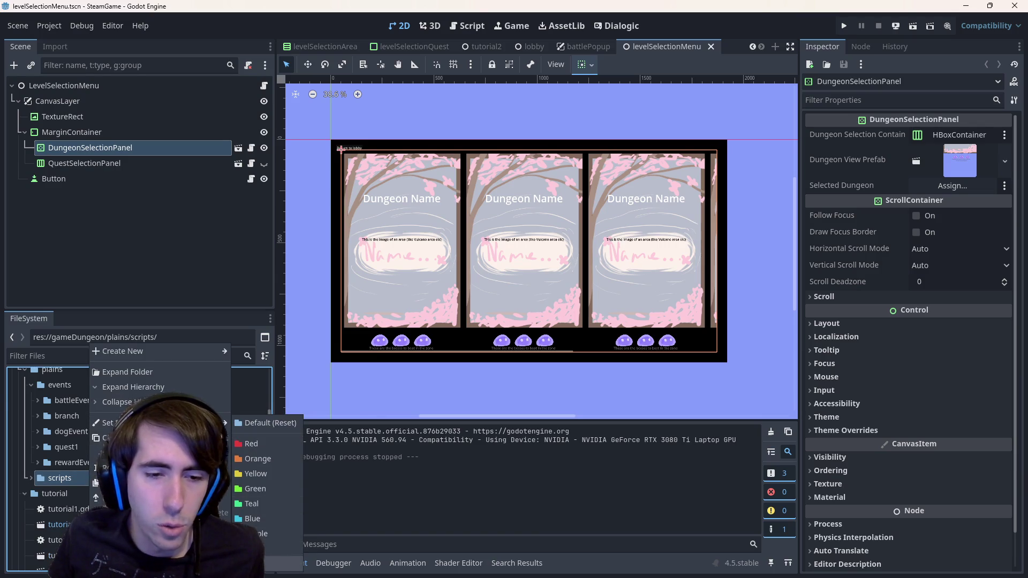
key(Escape)
scroll(120, 442, up, 1)
double_click(70, 456)
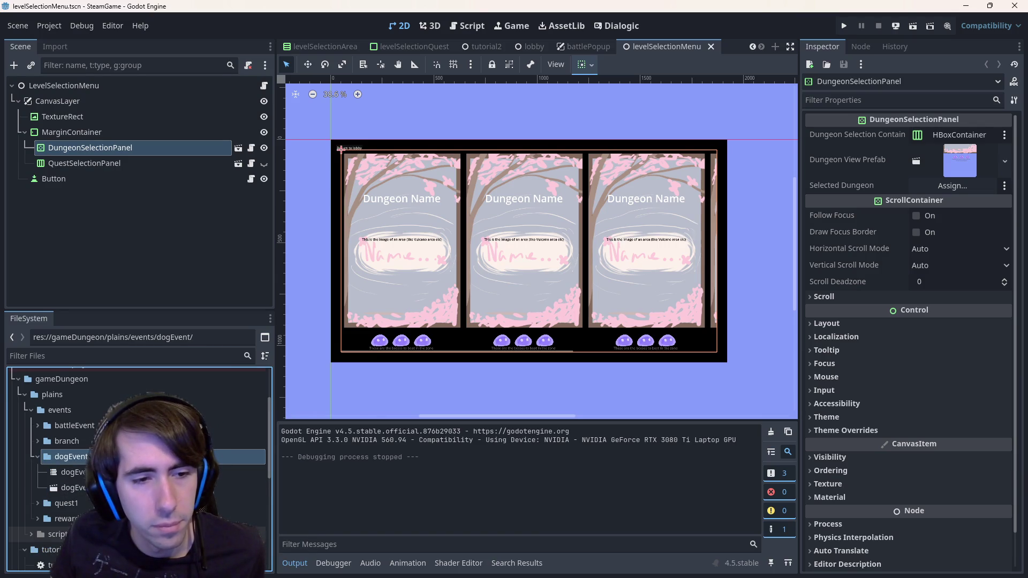
double_click(71, 413)
double_click(62, 395)
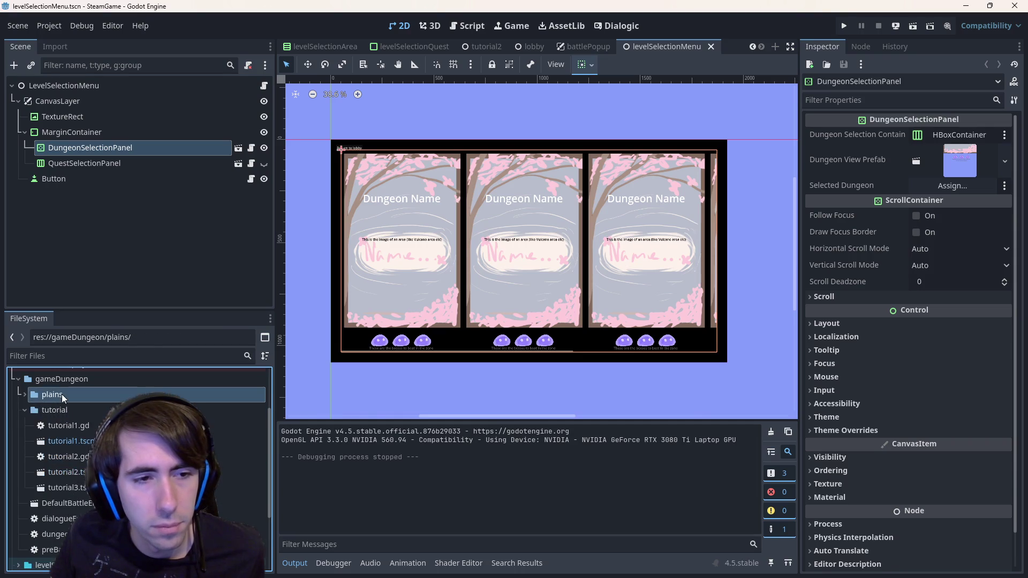
double_click(67, 411)
scroll(76, 419, up, 2)
- Colour the gameDungeon folder blue, collapse it, and expand the addons folder
click(77, 427)
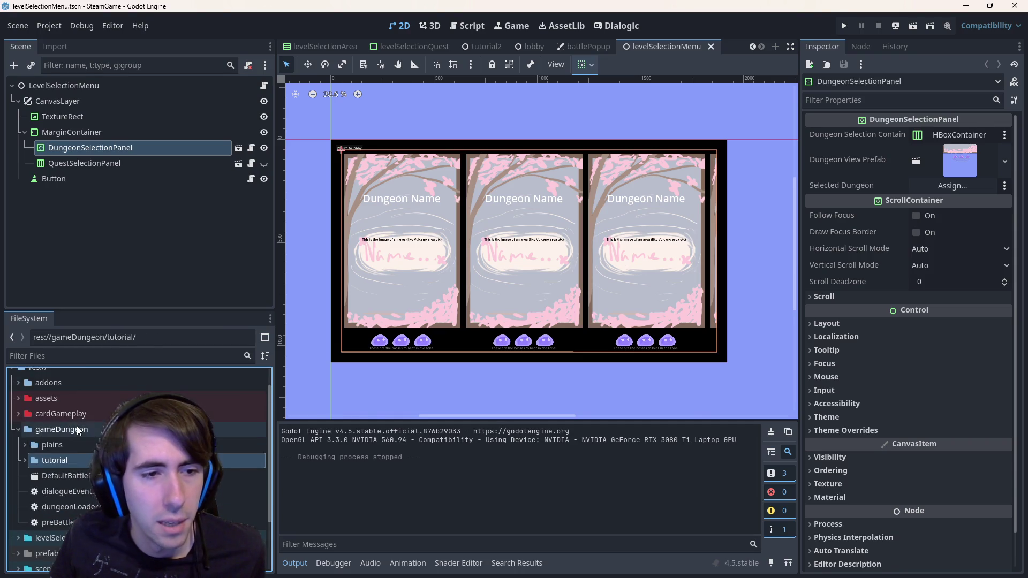
right_click(79, 428)
mouse_move(109, 423)
click(259, 526)
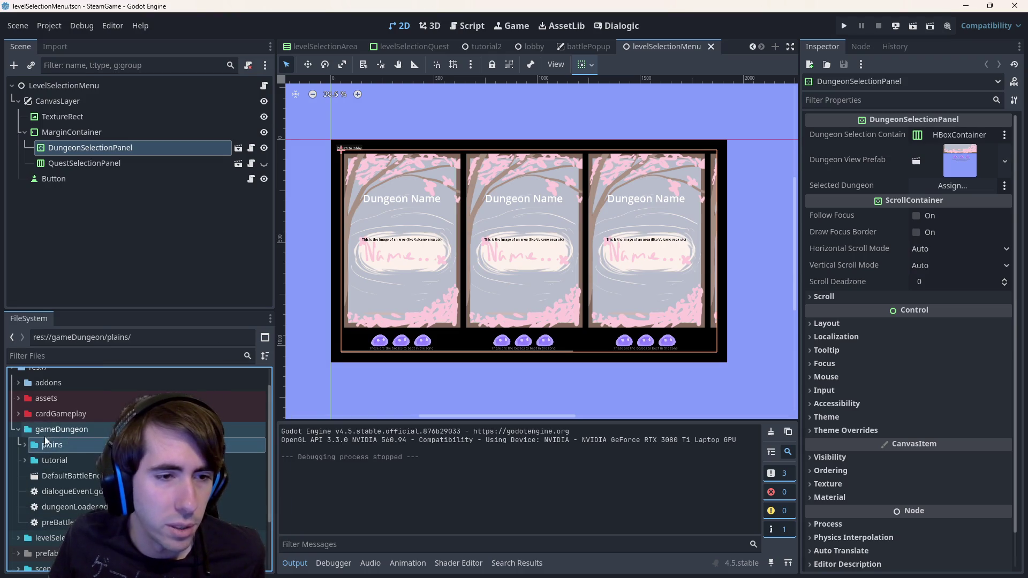
click(18, 429)
scroll(48, 426, up, 2)
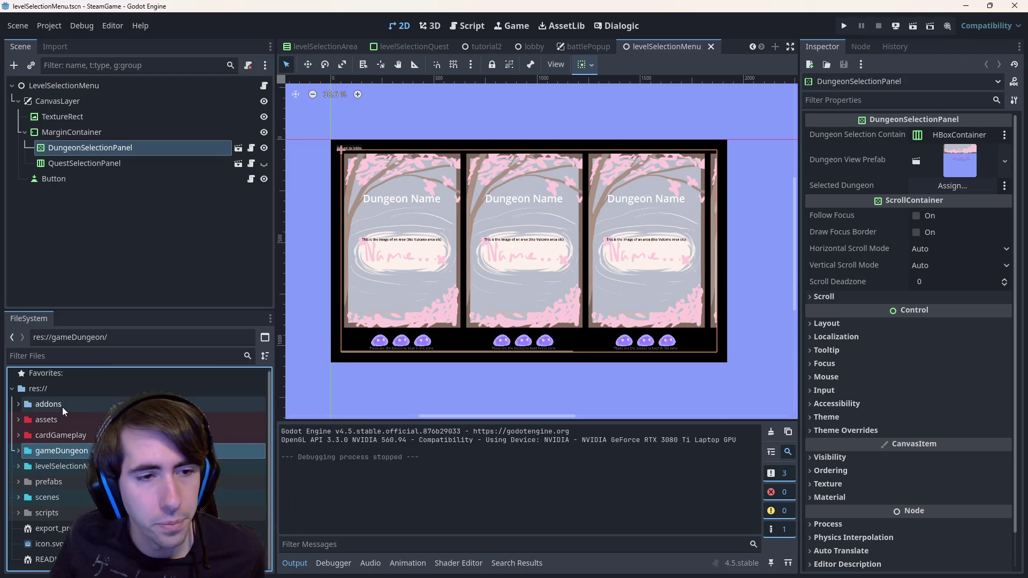
click(62, 404)
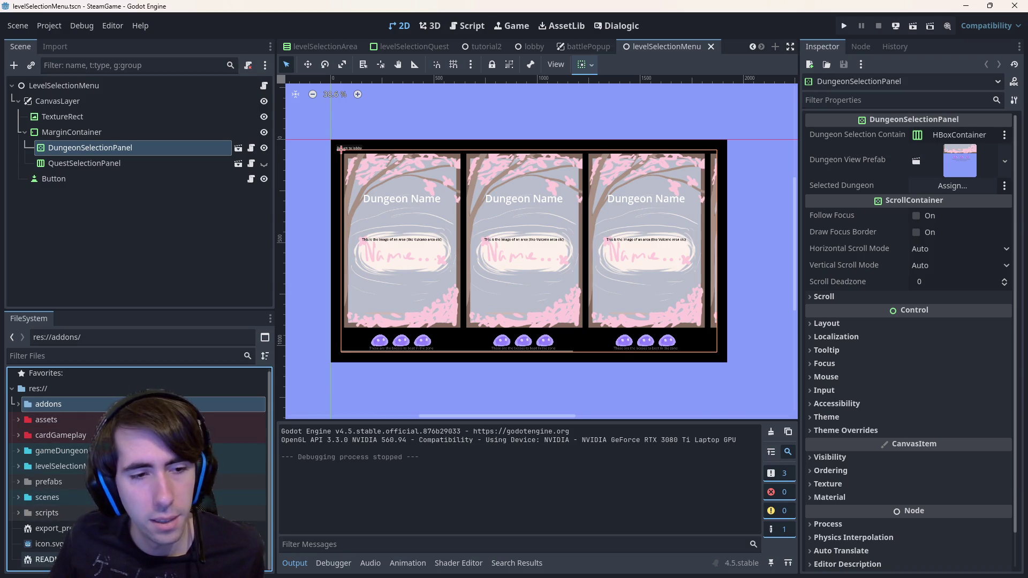
scroll(17, 417, up, 1)
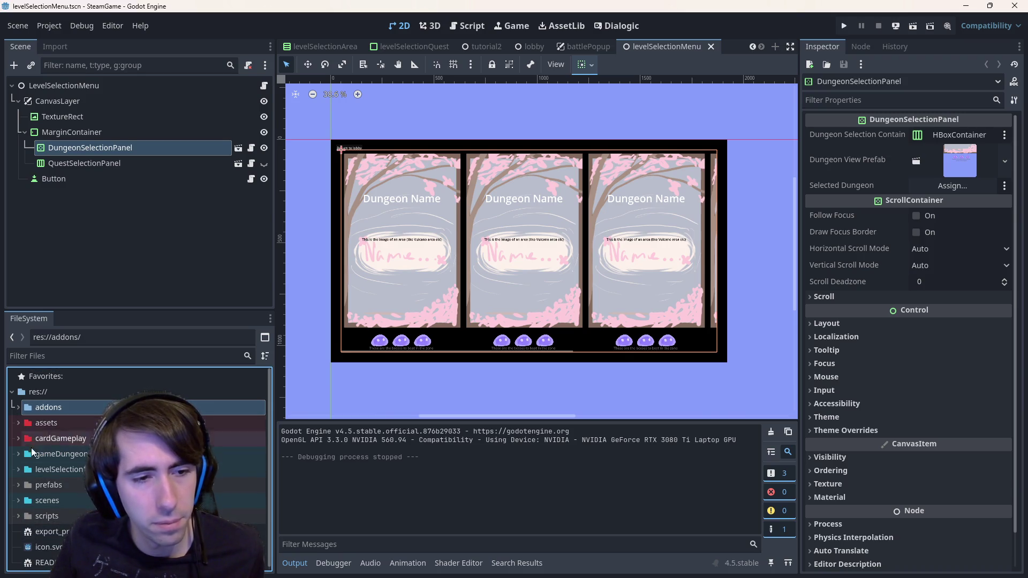
click(23, 407)
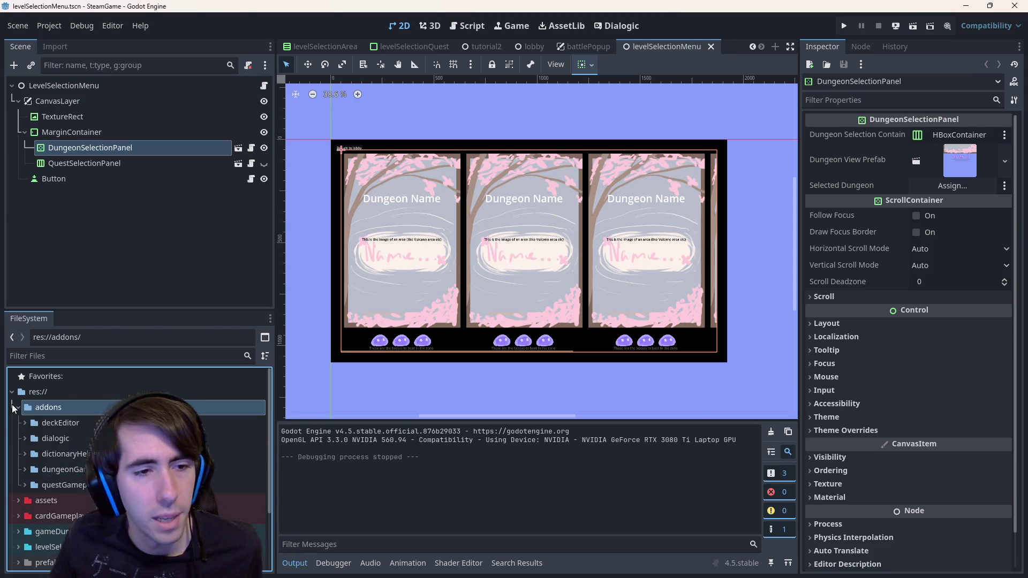
- Colour the addons folder grey and browse the questGameplay and dungeonGameplay scripts subfolders
right_click(60, 405)
mouse_move(90, 422)
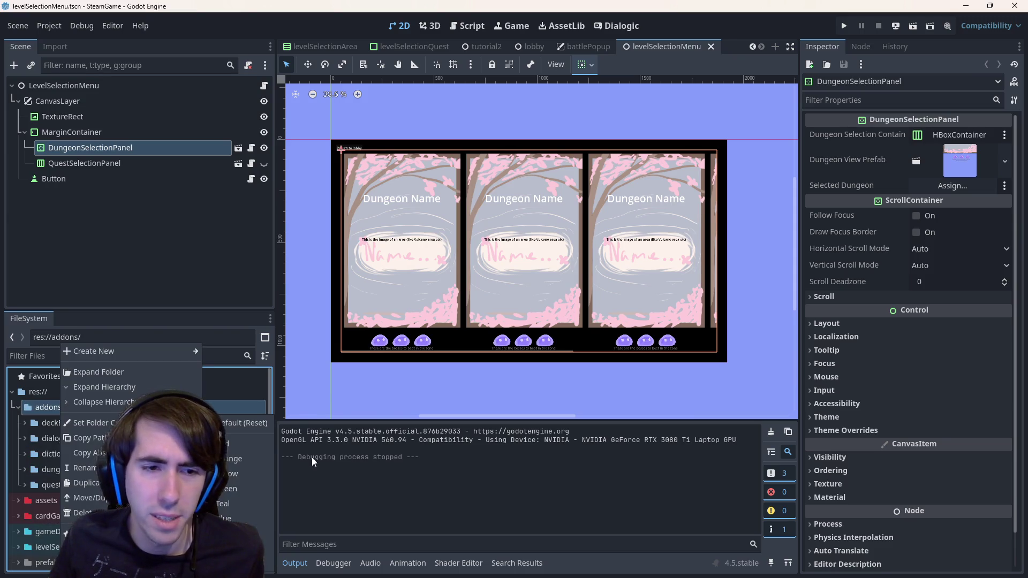
click(241, 563)
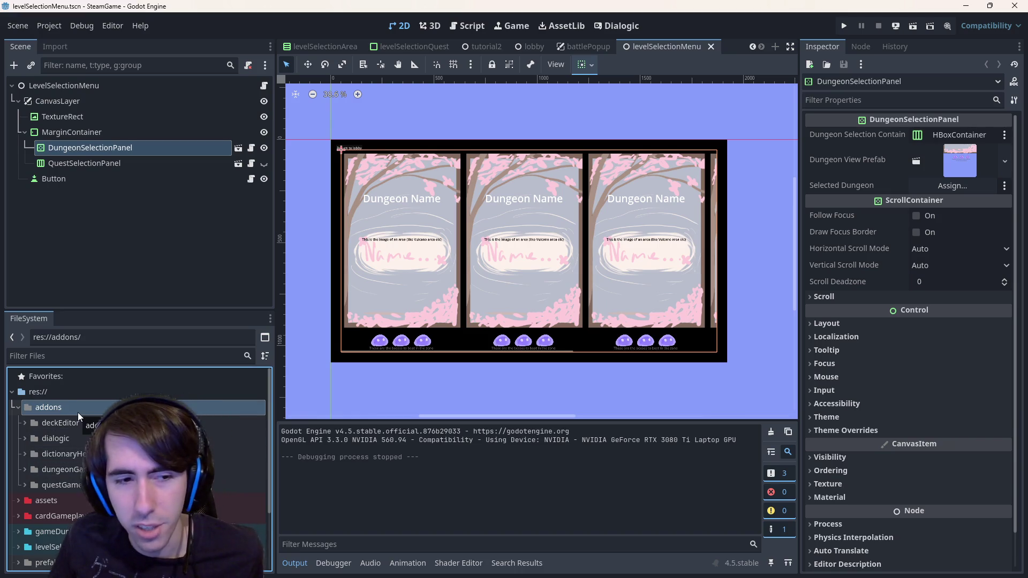
double_click(62, 485)
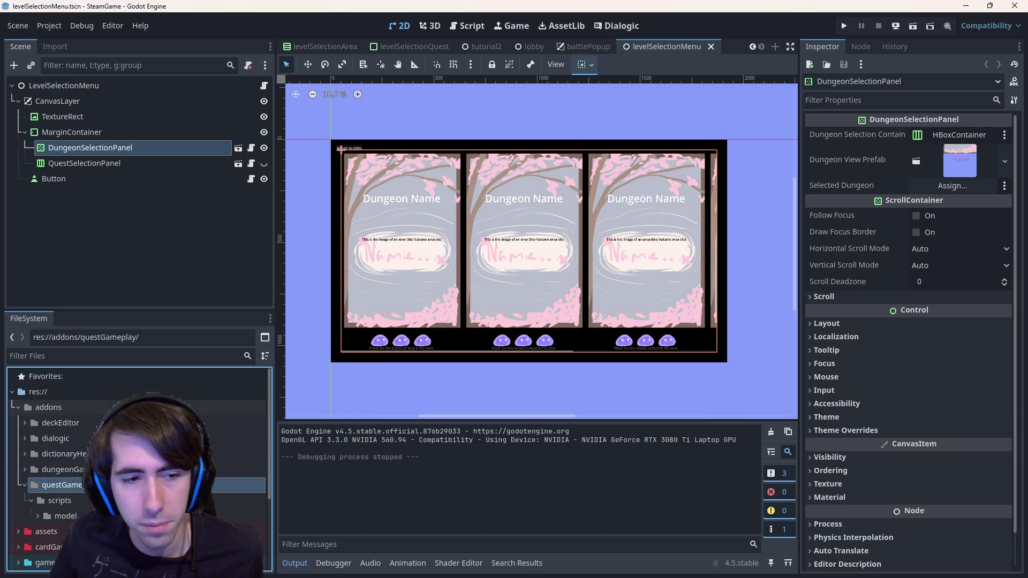
double_click(80, 470)
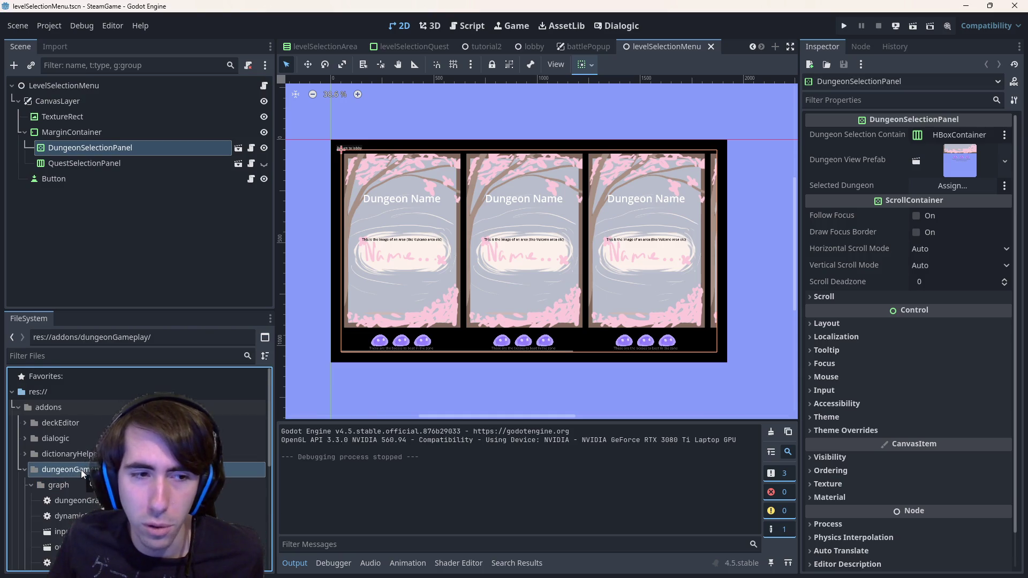
scroll(81, 470, down, 1)
scroll(77, 446, down, 2)
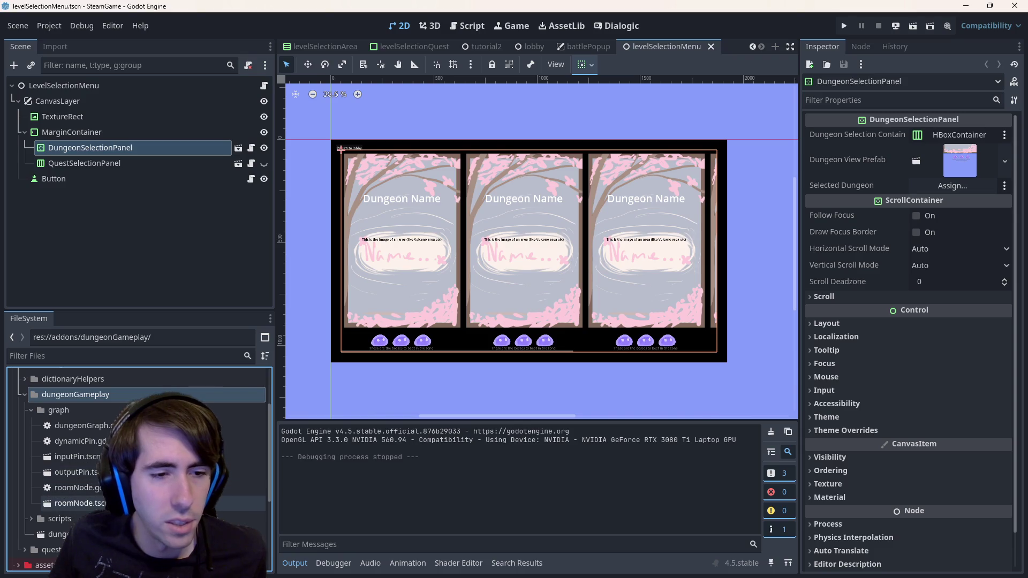
double_click(89, 519)
scroll(88, 484, down, 2)
scroll(67, 441, up, 4)
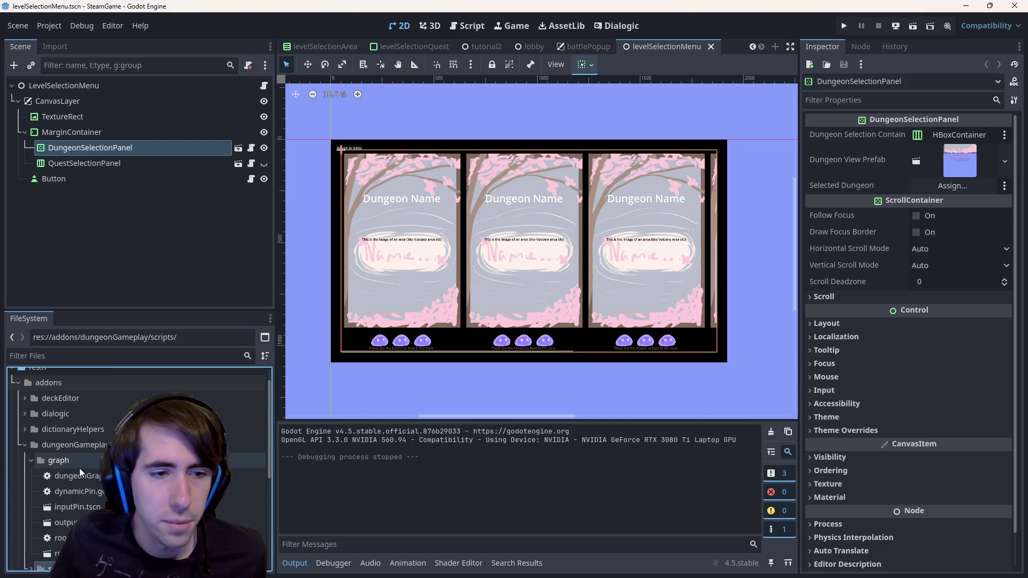
- Fold dungeonGameplay away and expand the deckEditor addon folder
click(75, 446)
double_click(75, 448)
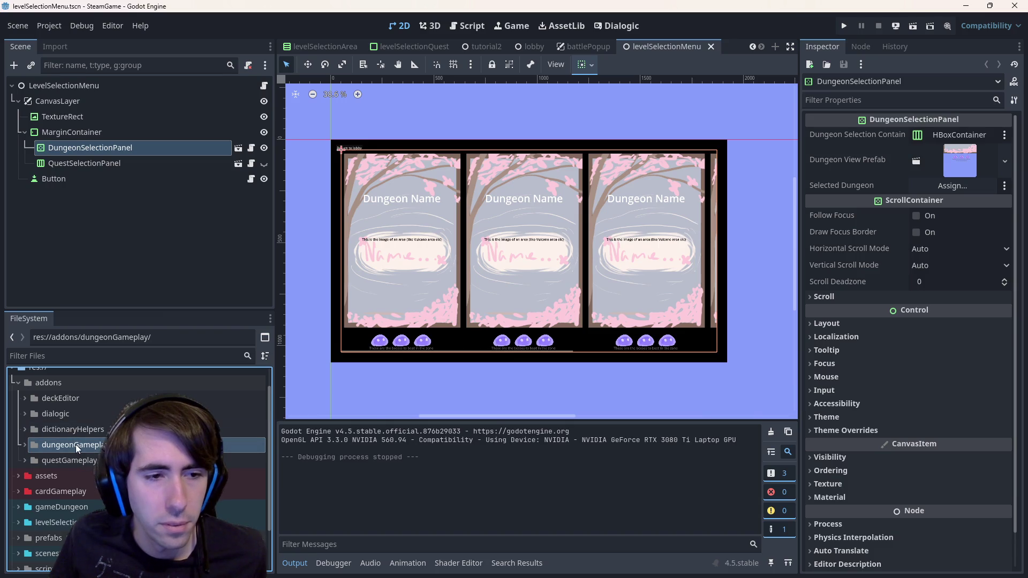
click(60, 399)
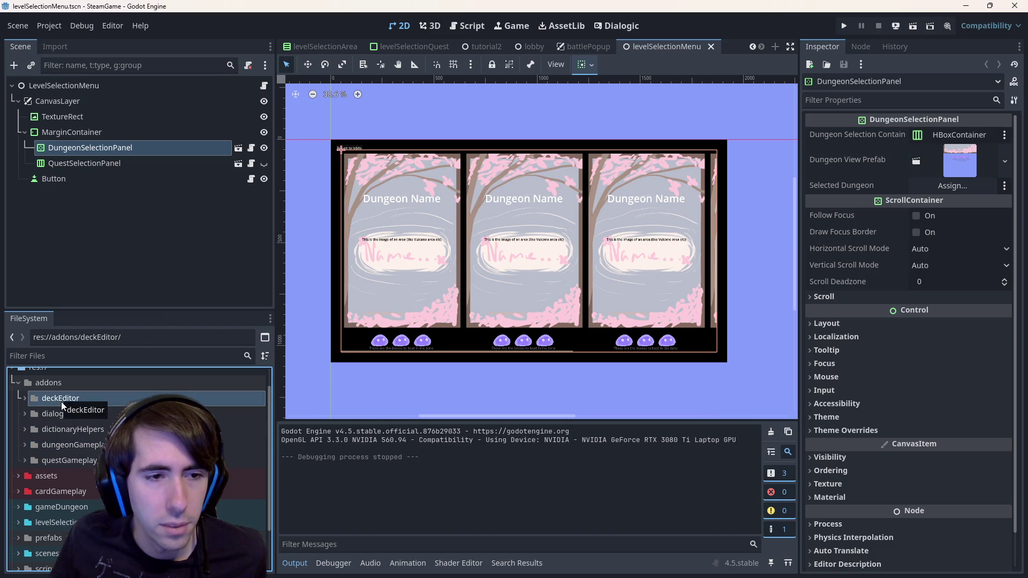
double_click(61, 402)
- Open the deckEditorPanel scene and look over the addons and deckEditor folder options
double_click(74, 444)
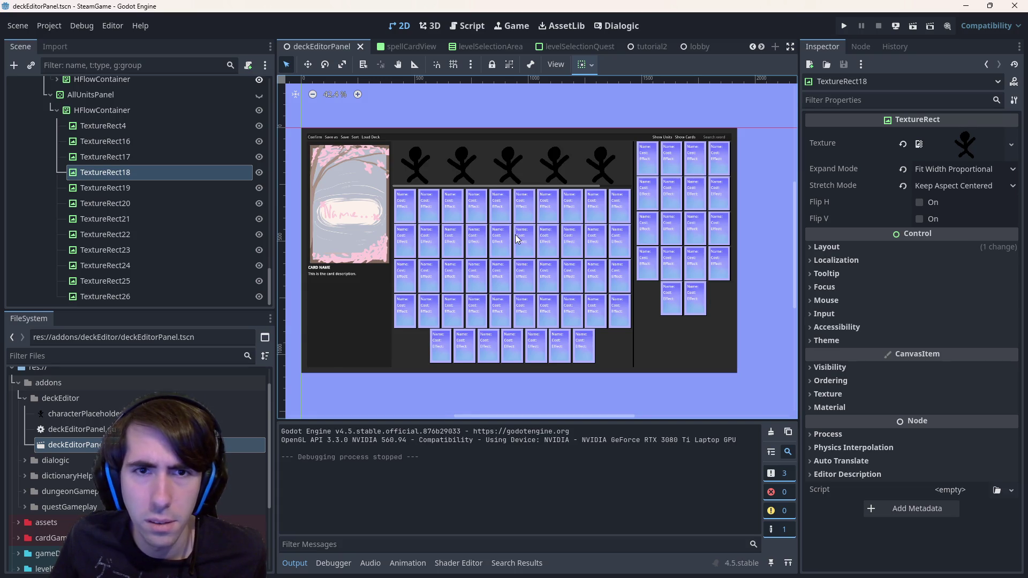
right_click(91, 385)
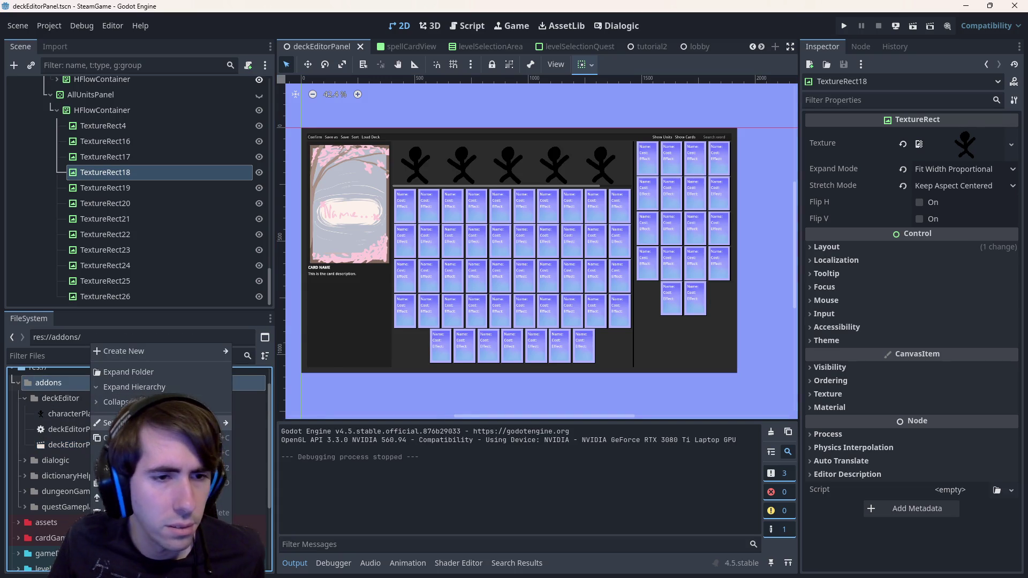
mouse_move(161, 422)
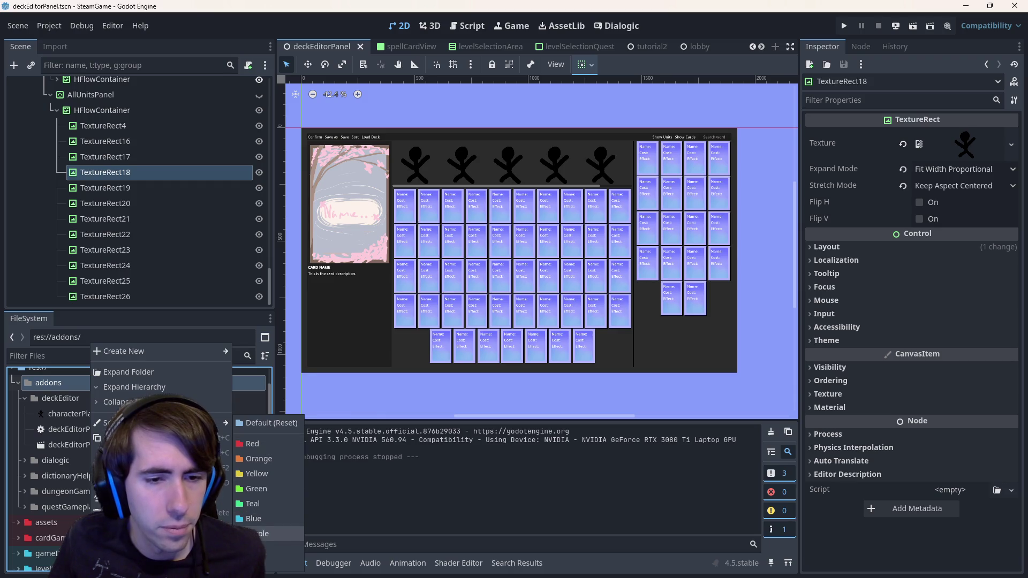
key(Escape)
click(79, 398)
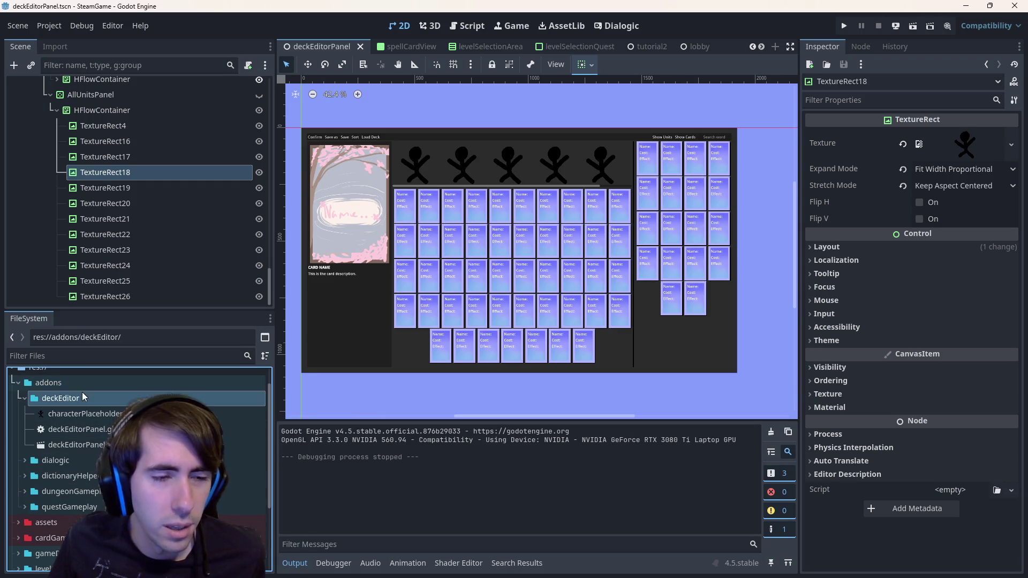
right_click(150, 400)
- Recolour the dialogic folder and the addon folders below it grey, then fold addons away
click(70, 465)
right_click(71, 465)
mouse_move(177, 494)
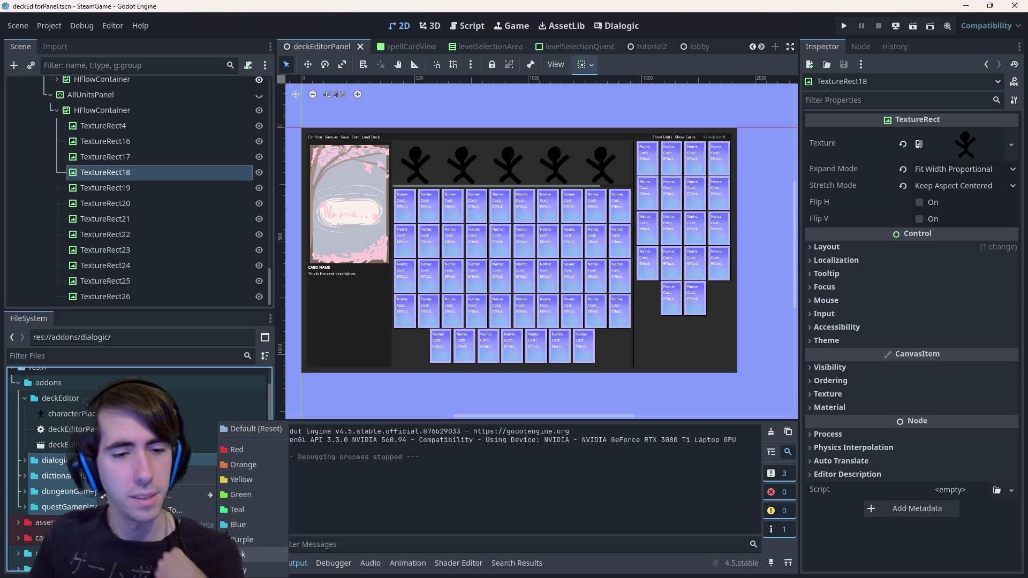
click(237, 569)
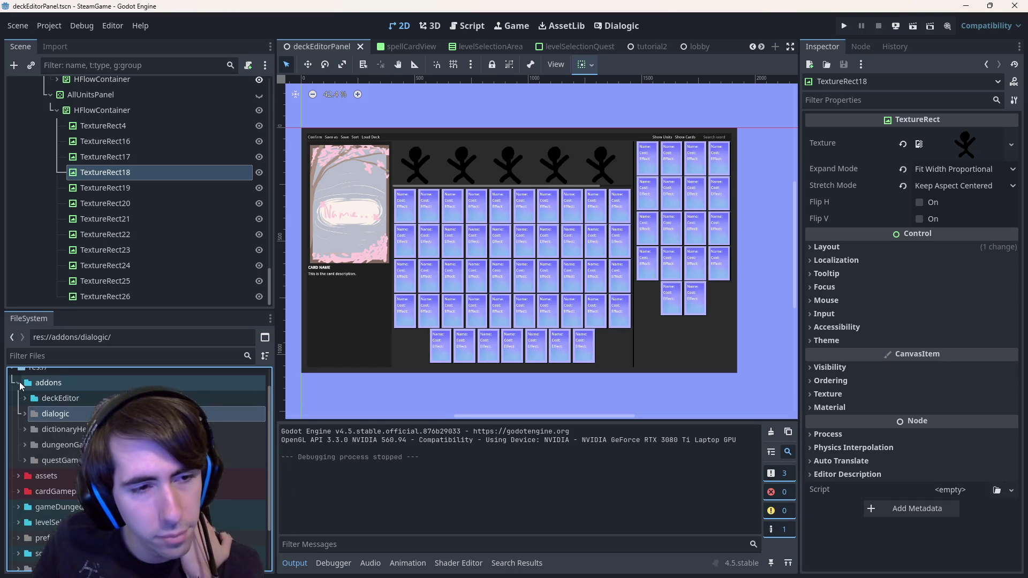
click(19, 382)
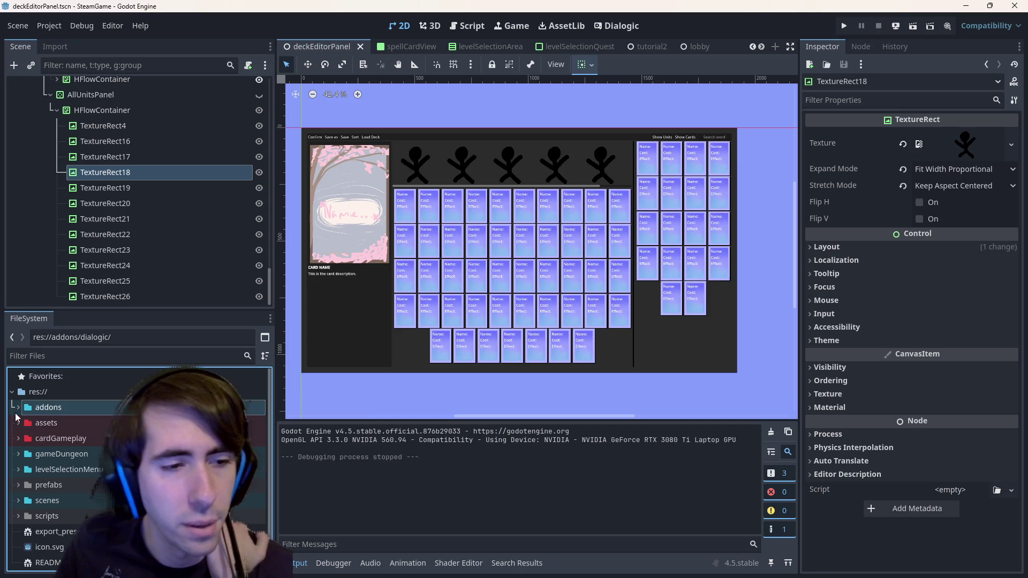
click(20, 408)
click(19, 407)
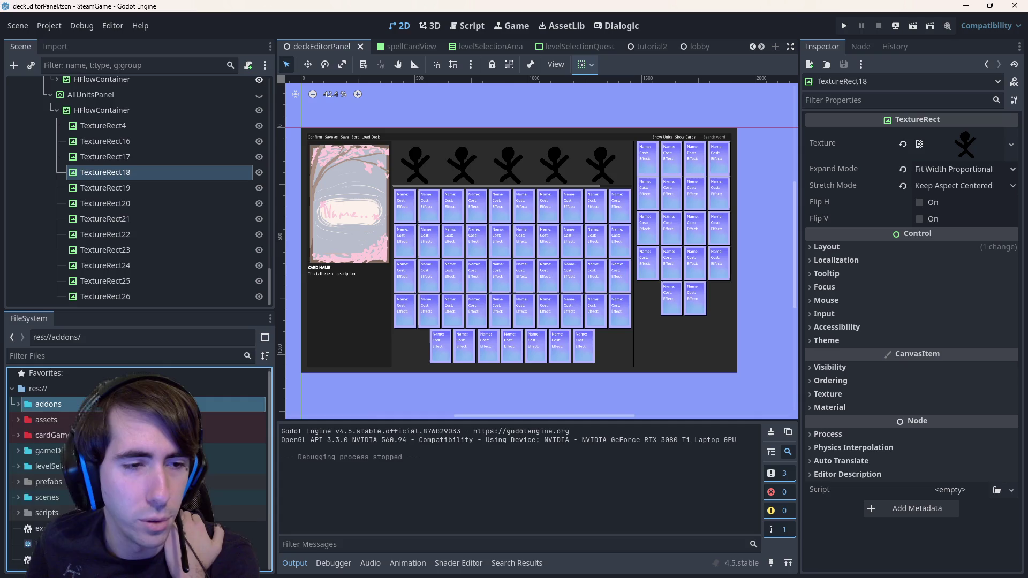
key(Right)
key(Down)
- Stage project.godot, commit it as "[hotfix] colors added to folders" and push to origin master
key(Left)
key(Left)
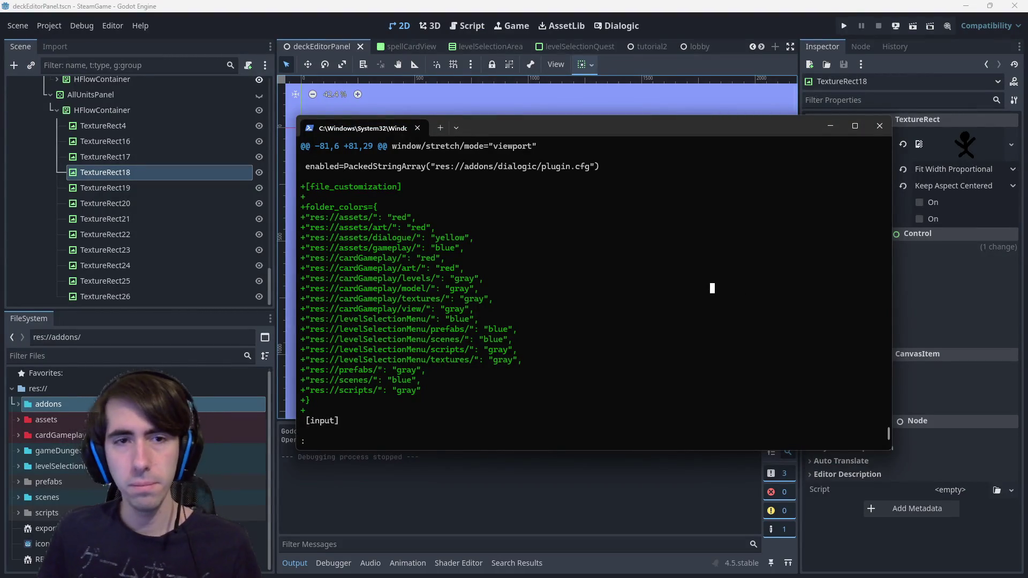
text(git status)
key(Return)
text(gi)
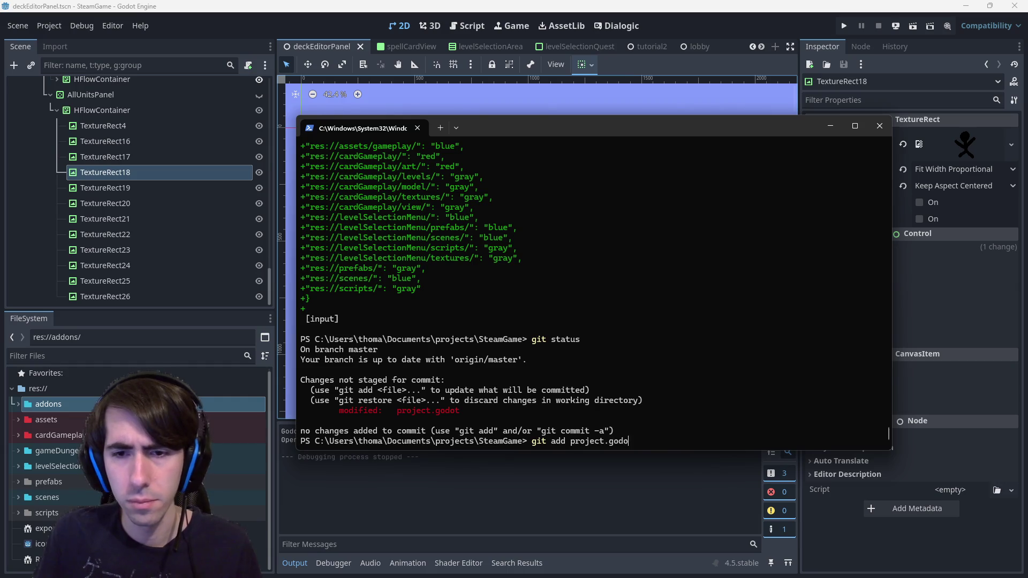
text(t)
key(Return)
text(git)
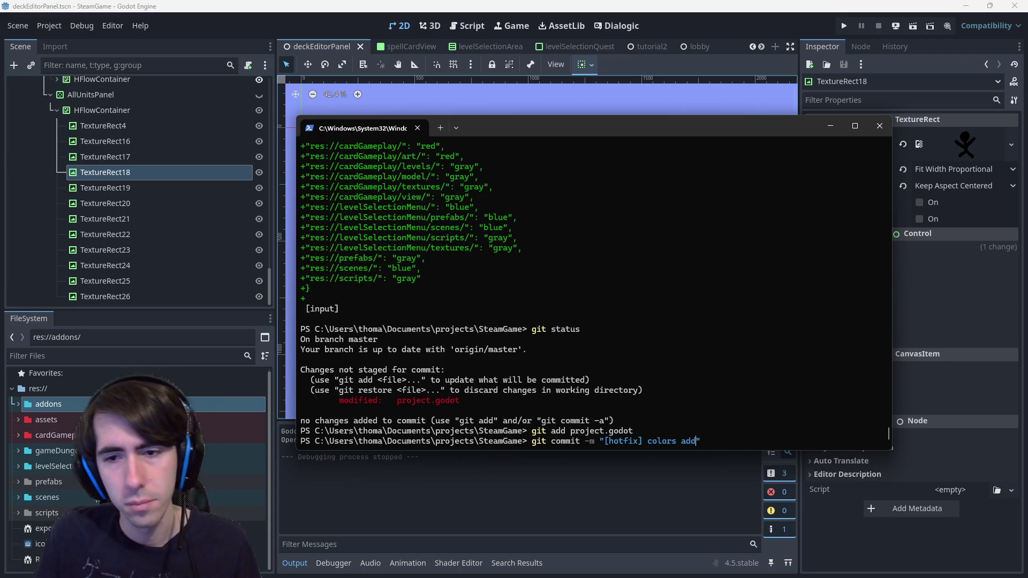
text(ed to folders")
key(Return)
text(git push)
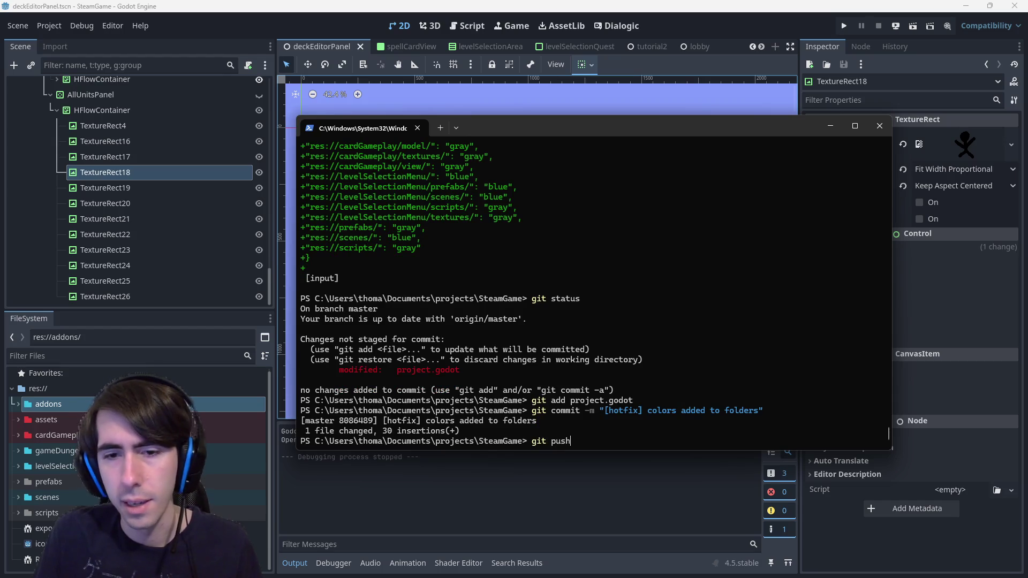
key(Return)
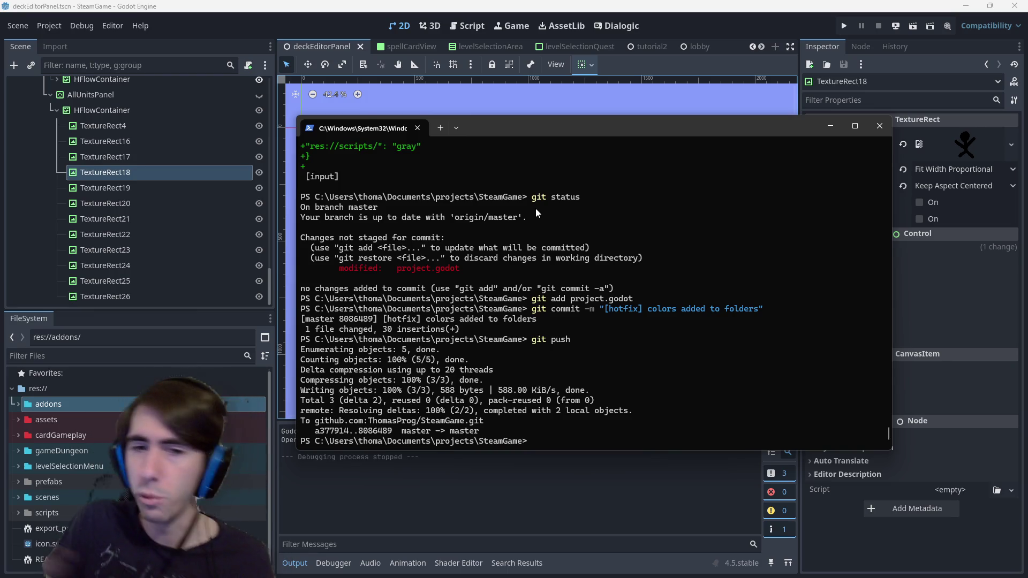
- Minimize the terminal, glance at the res:// root folder options, and switch to the Twitch browser
click(829, 127)
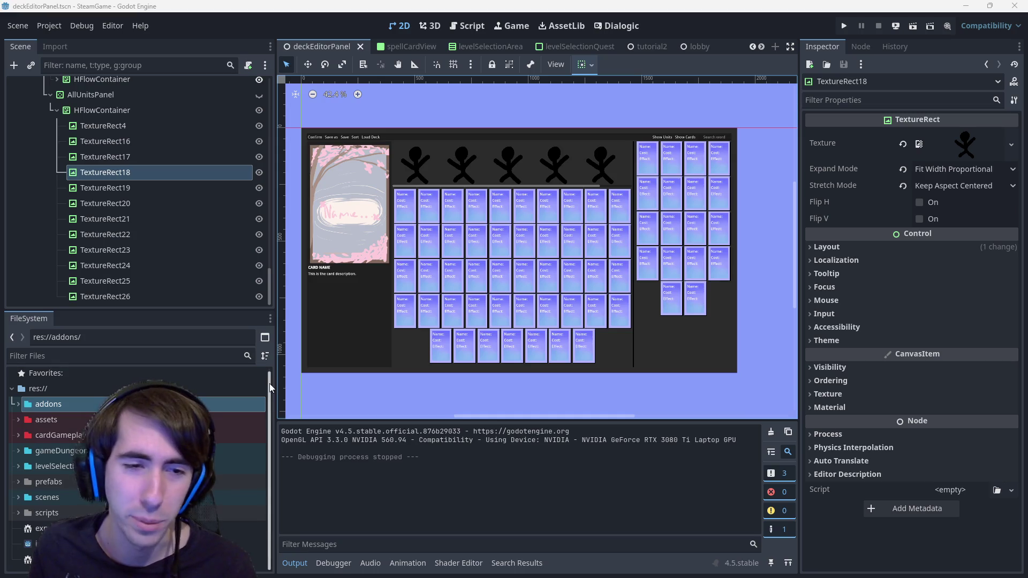
drag(269, 383, 271, 370)
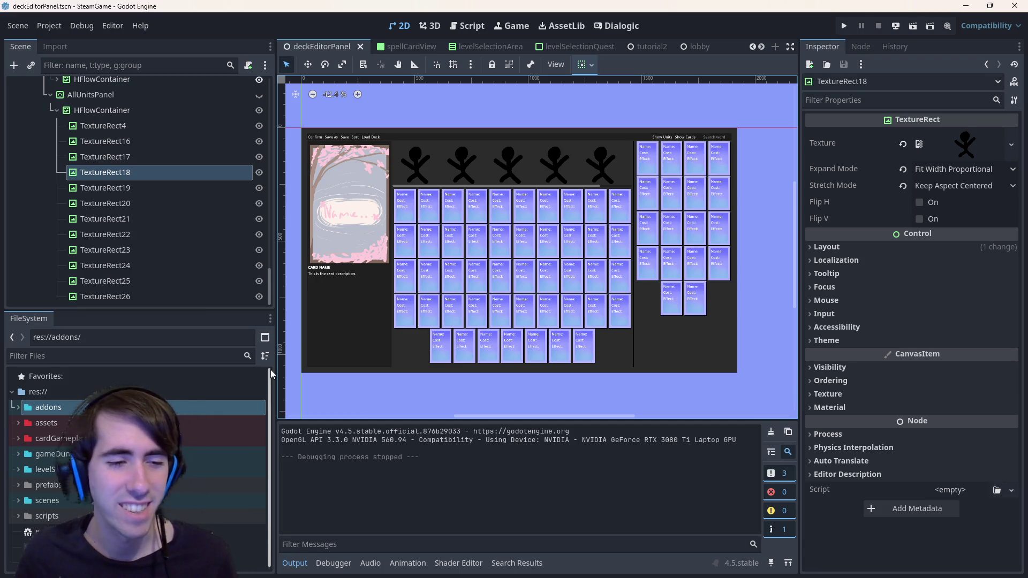
right_click(80, 395)
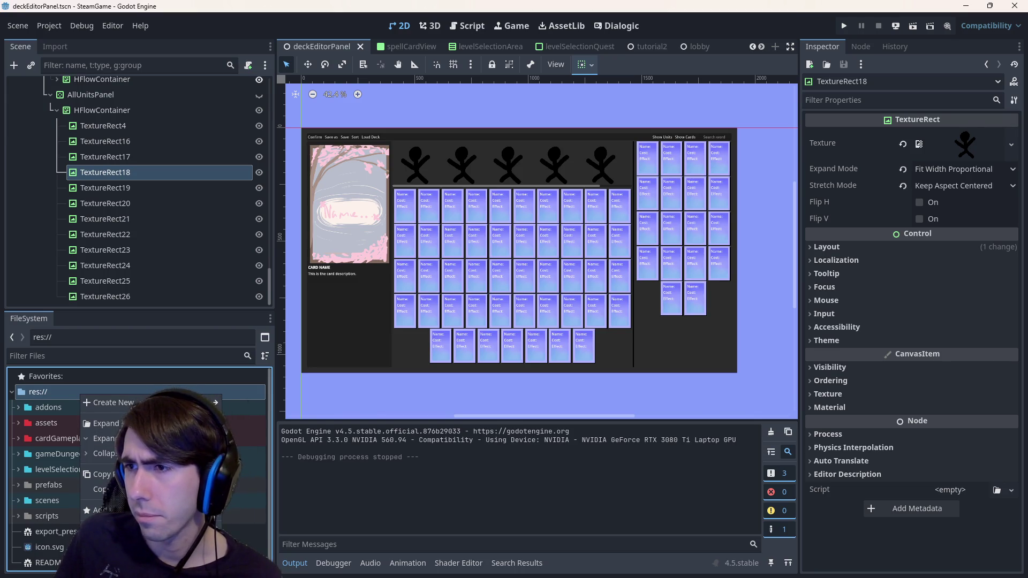
key(Escape)
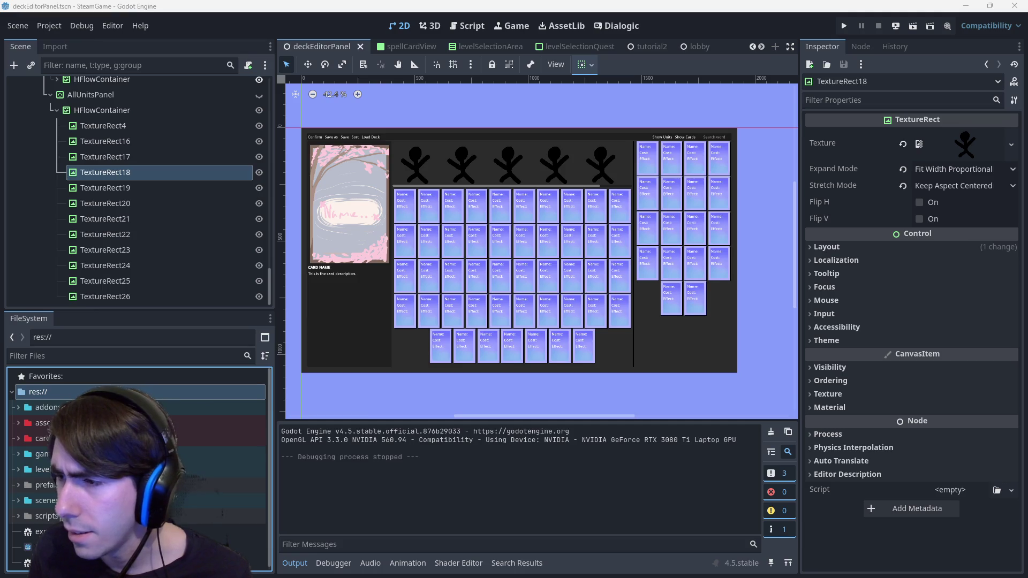
key(alt+Tab)
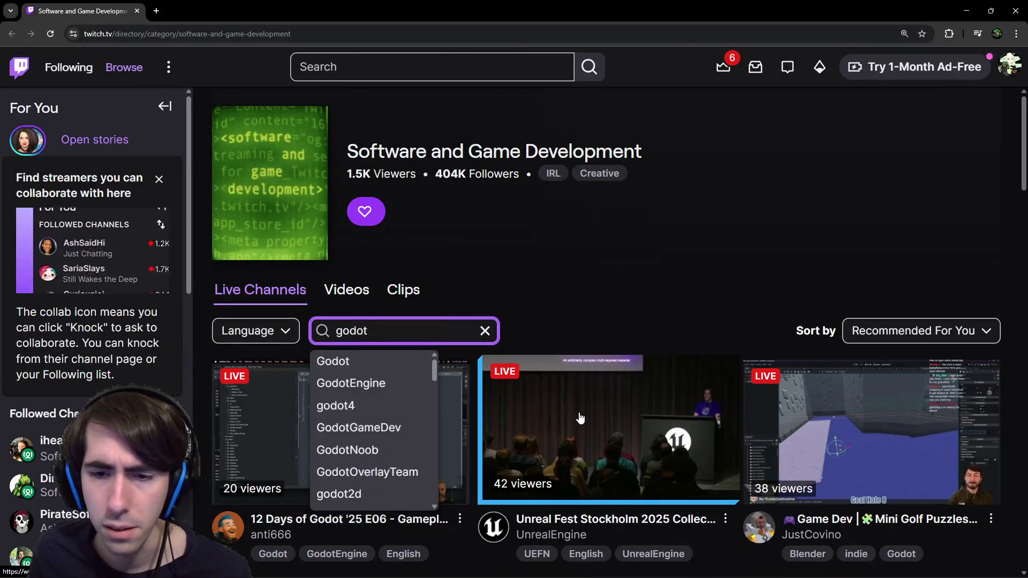
- Watch the UnrealEngine live stream with the sidebar collapsed, then return to Godot
click(579, 420)
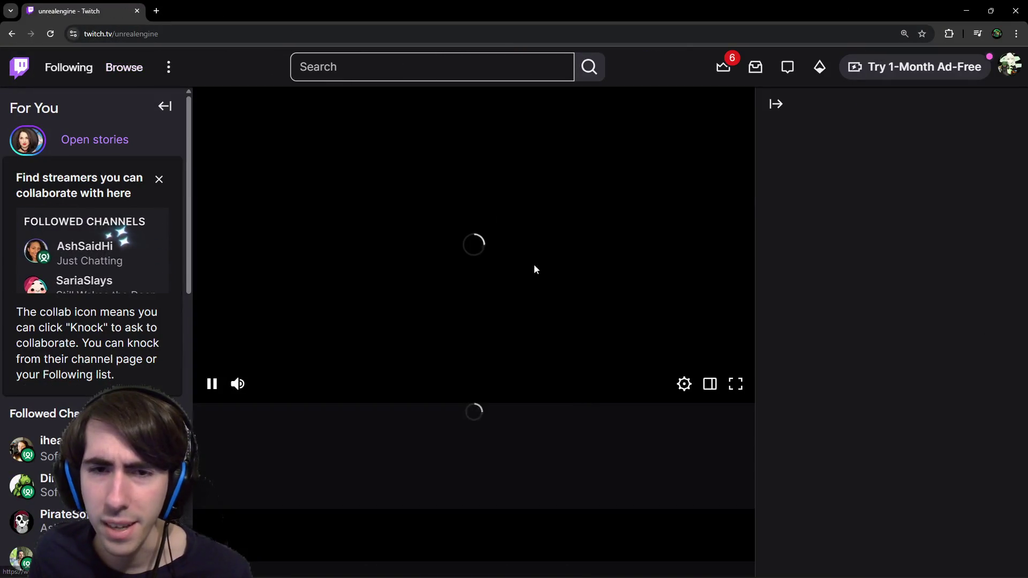
mouse_move(402, 241)
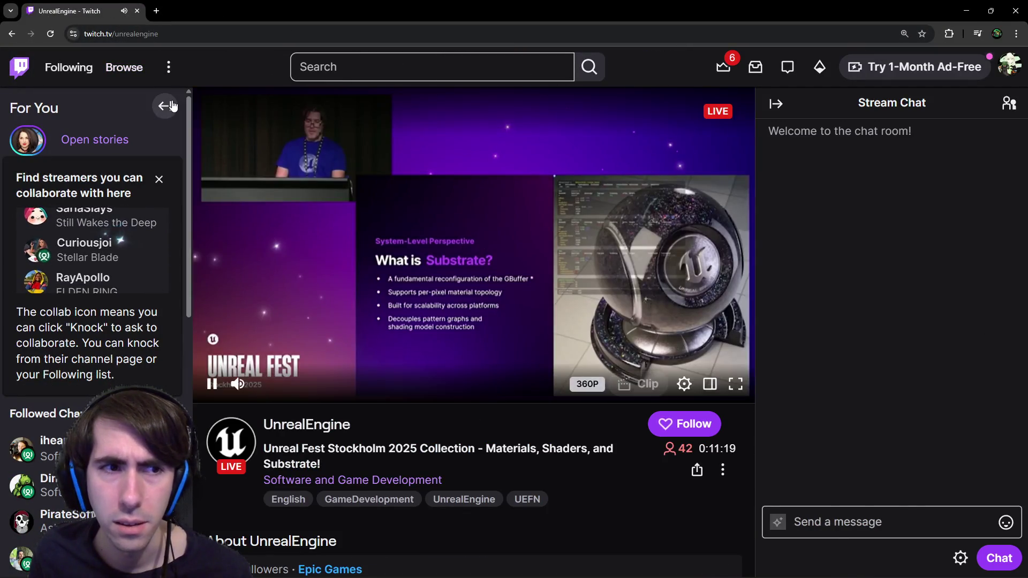
click(167, 107)
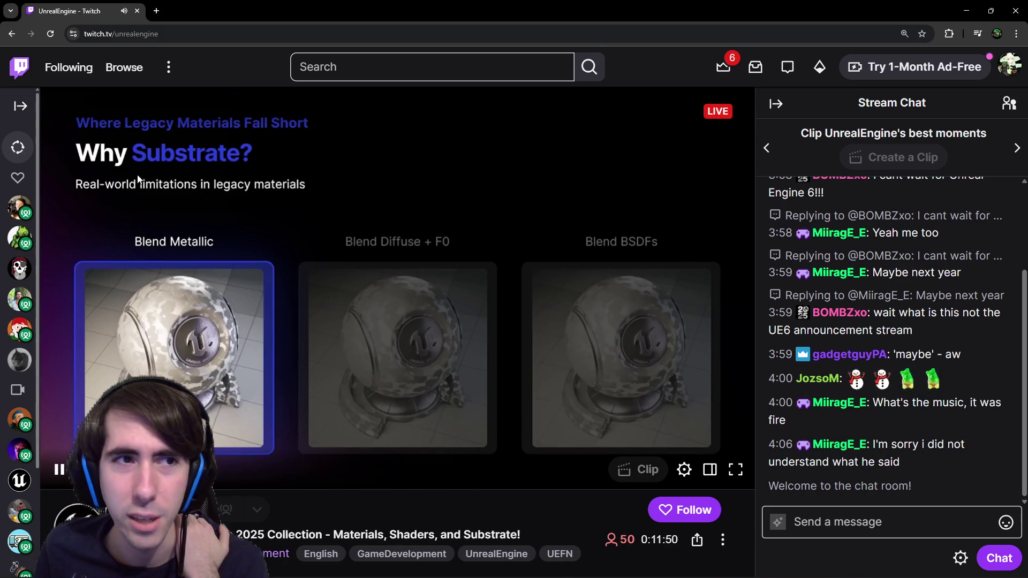
key(alt+Tab)
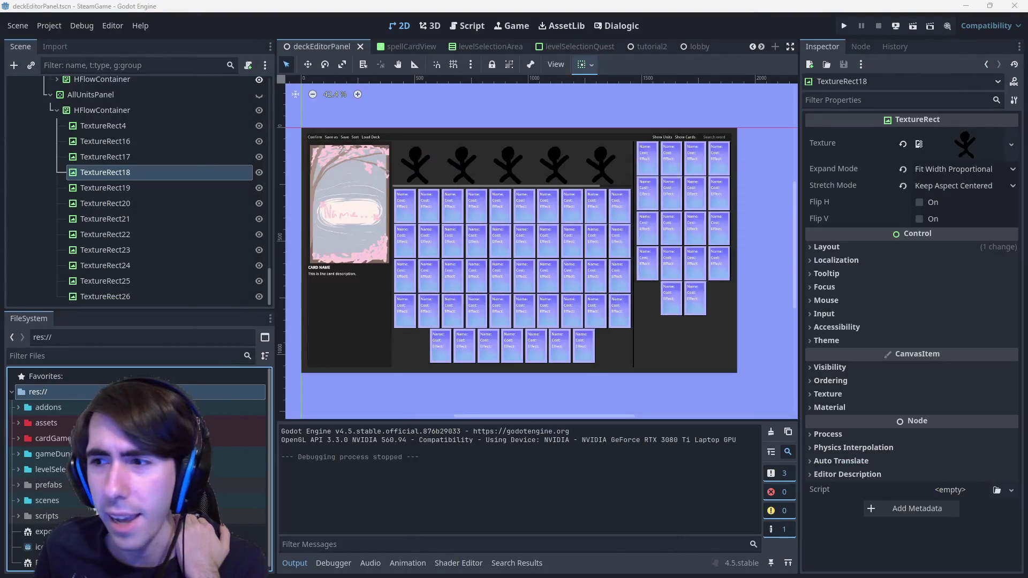